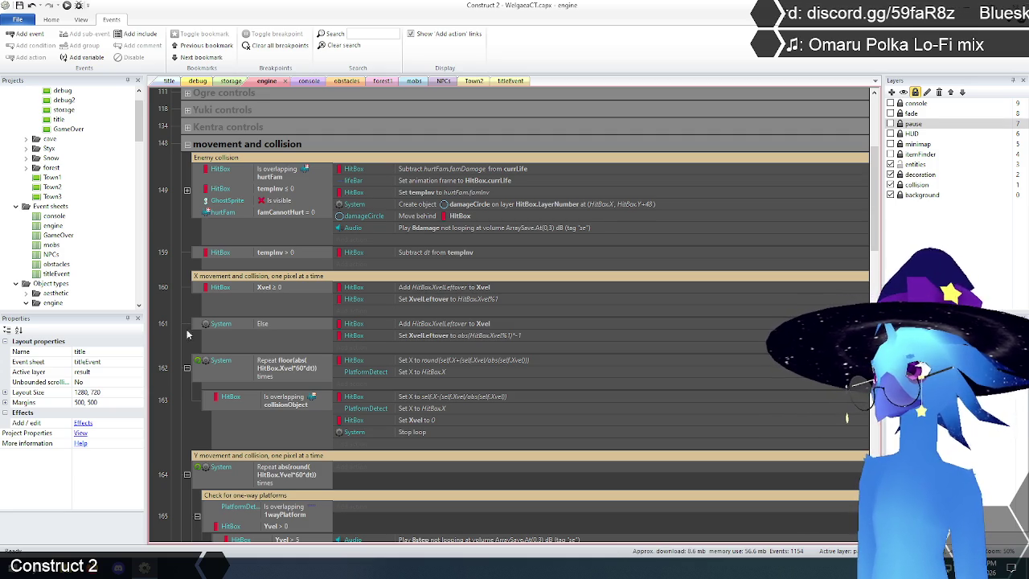
Open the title layout with its sky, clouds and character scene.
left_click(170, 81)
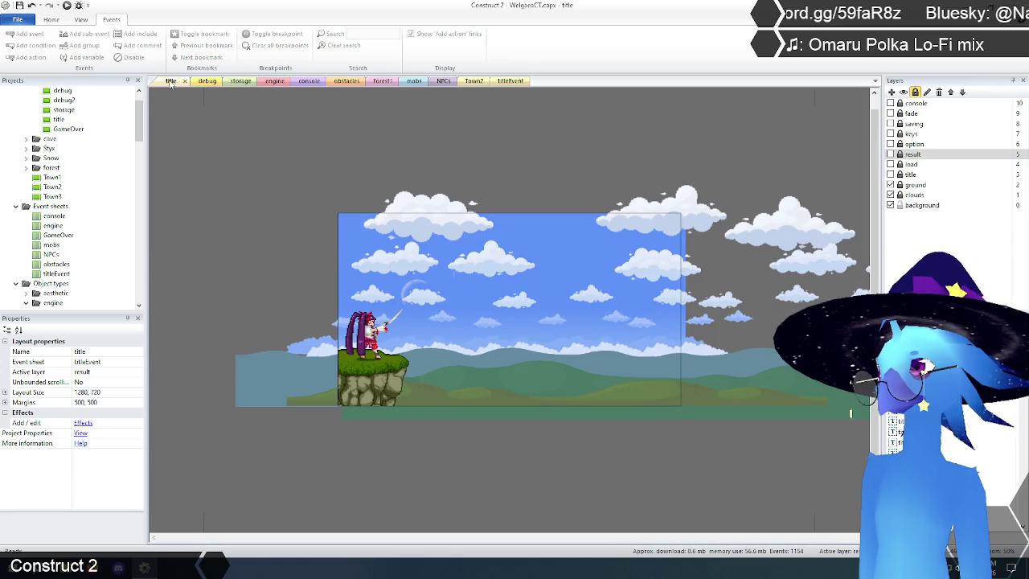
Start a debug preview, choose Start, and expand HitBox in the Inspector.
left_click(78, 6)
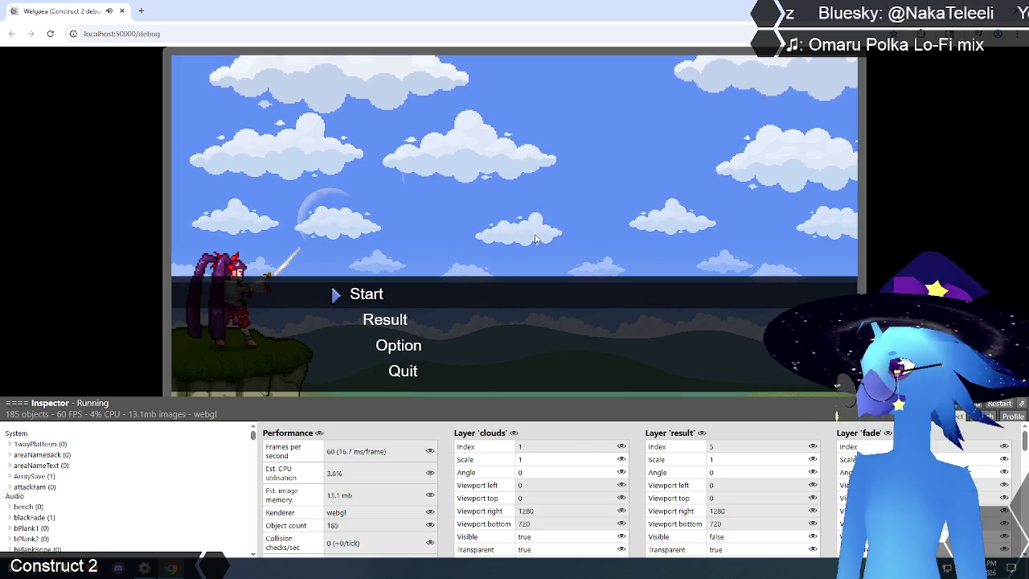
scroll(239, 462, "down", 5)
left_click(426, 235)
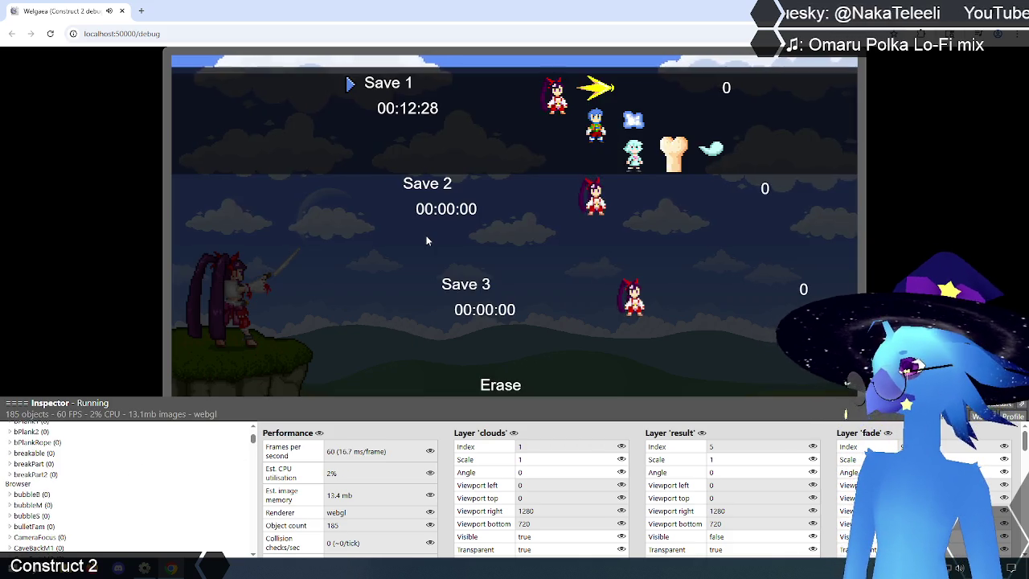
scroll(128, 476, "down", 5)
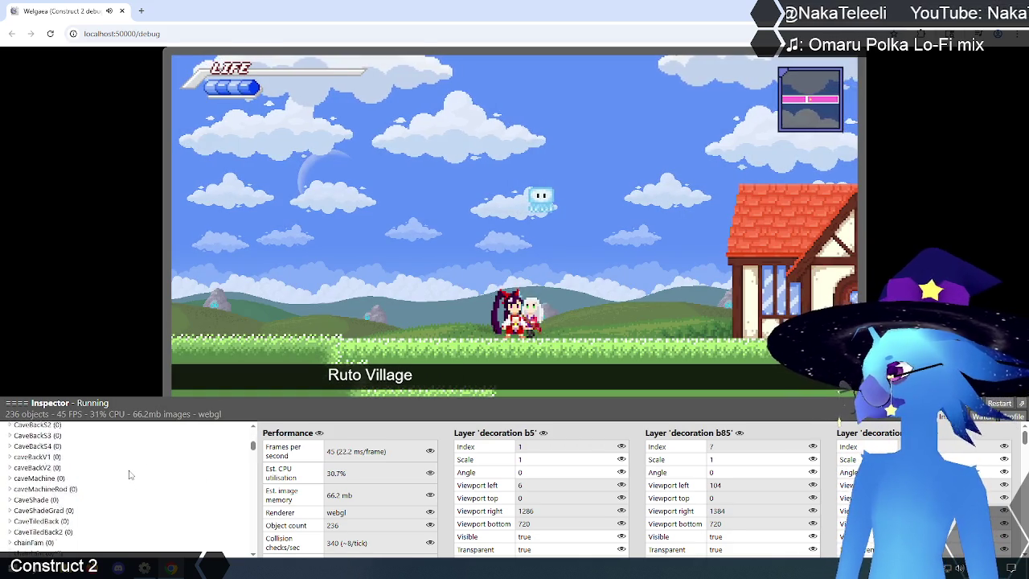
scroll(127, 475, "down", 10)
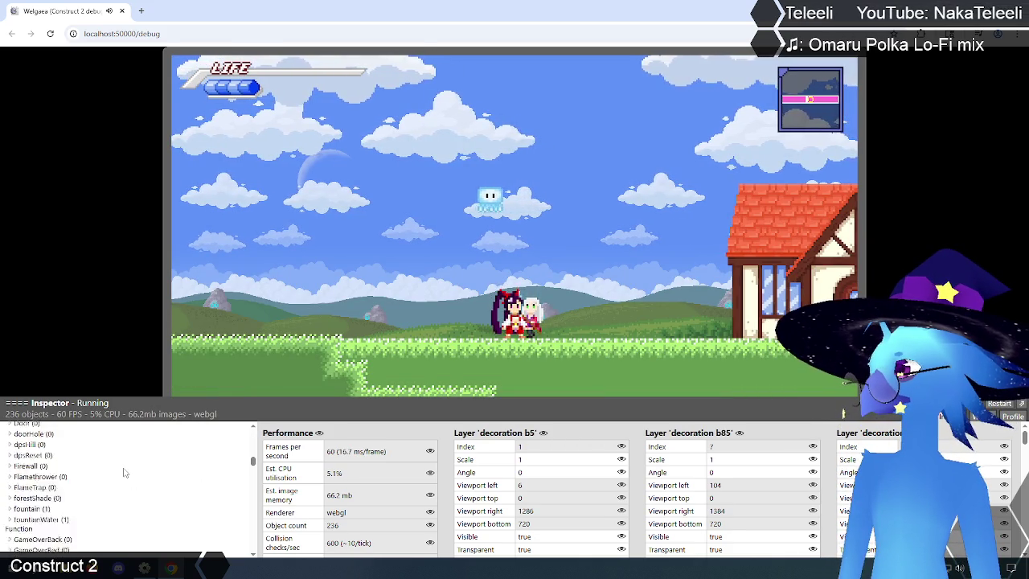
scroll(124, 473, "down", 5)
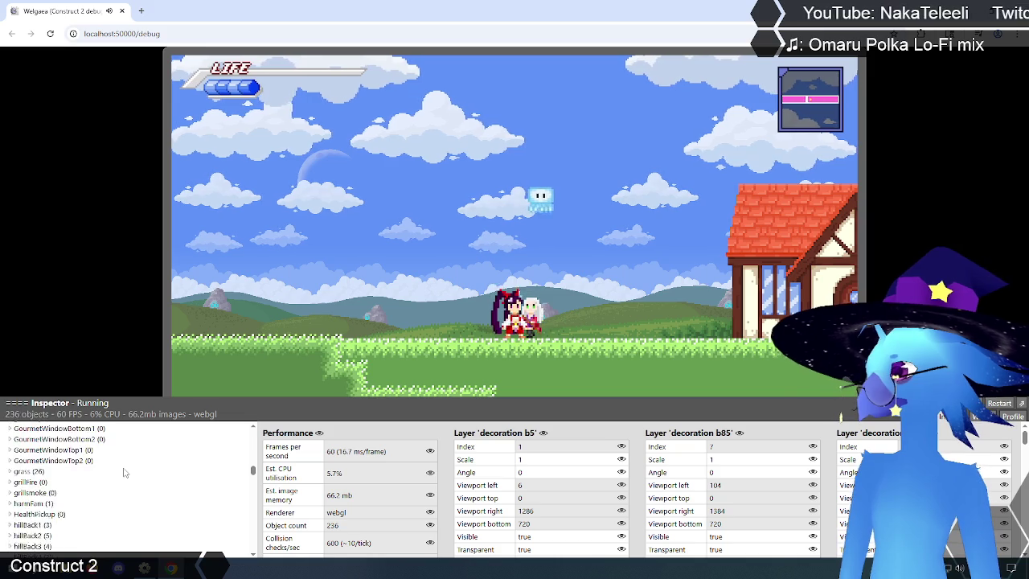
scroll(124, 473, "down", 5)
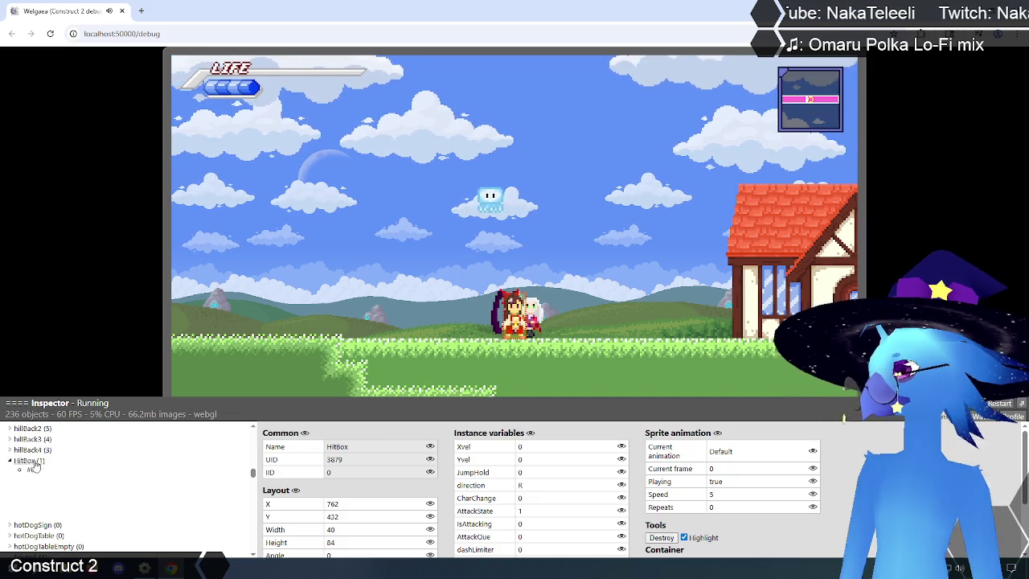
left_click(32, 460)
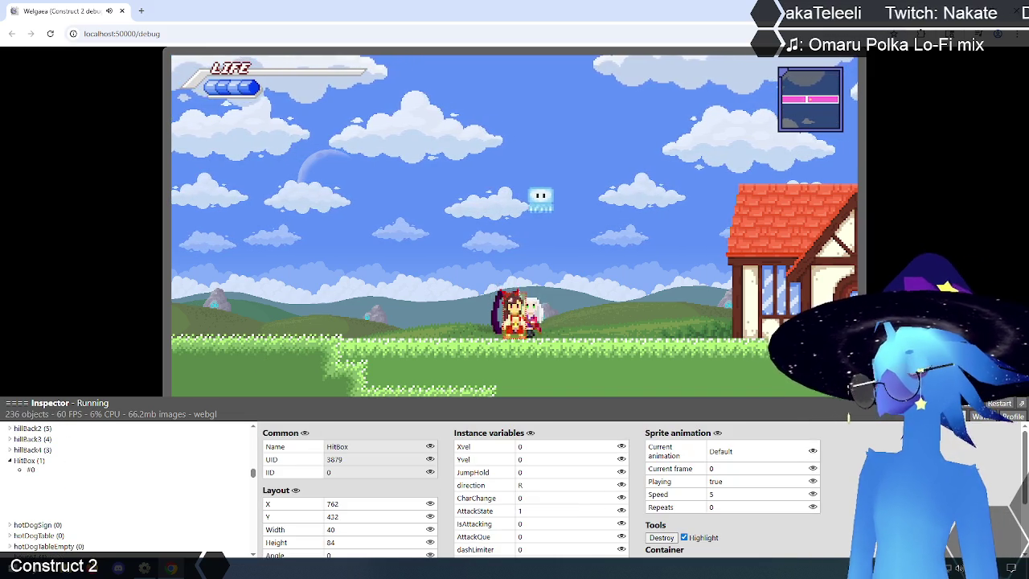
Run the player right past the house while watching HitBox's X and Xvel, then return to Construct 2.
key("Right")
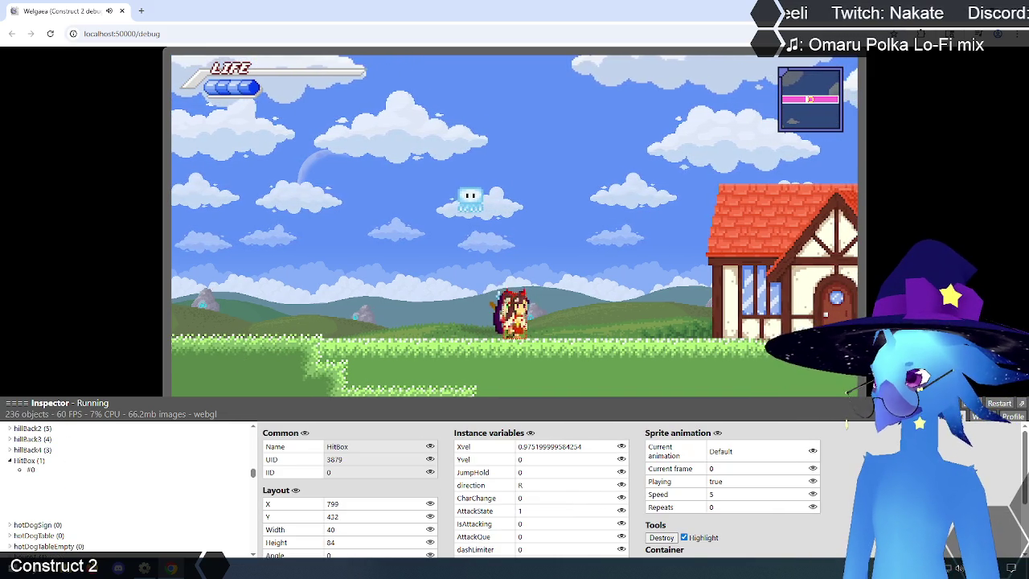
key("Right")
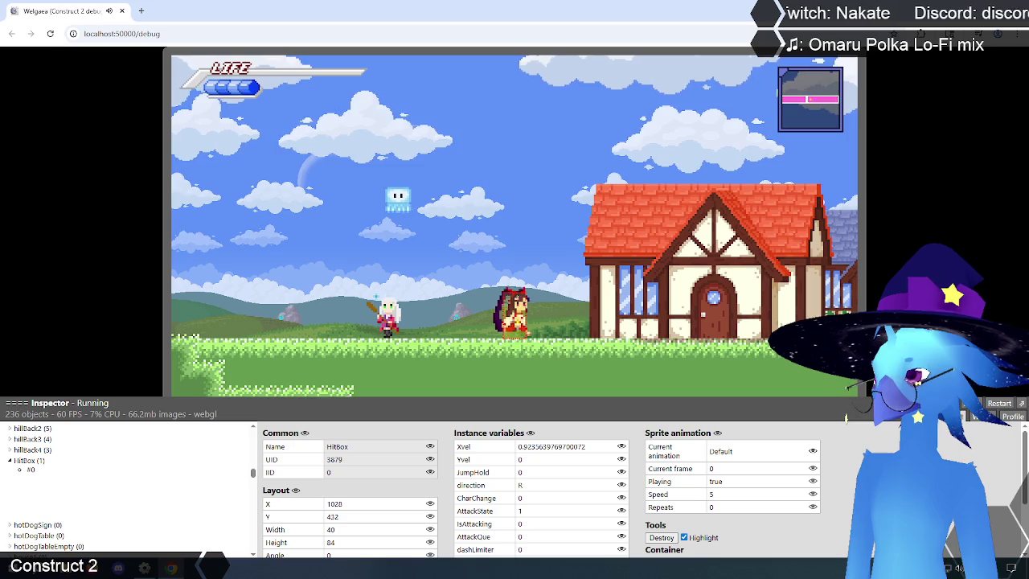
key("Right")
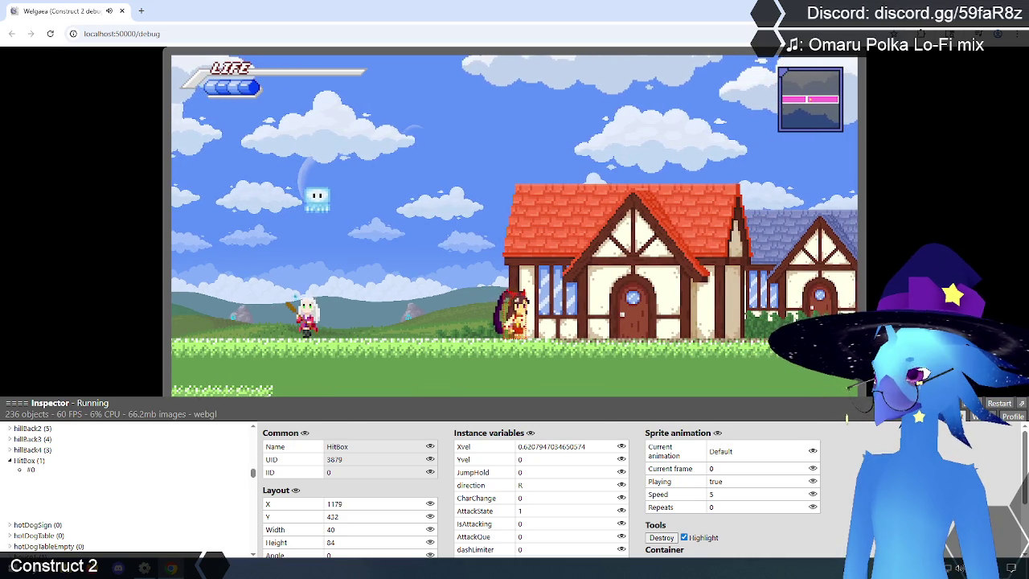
key("Right")
key("Right")
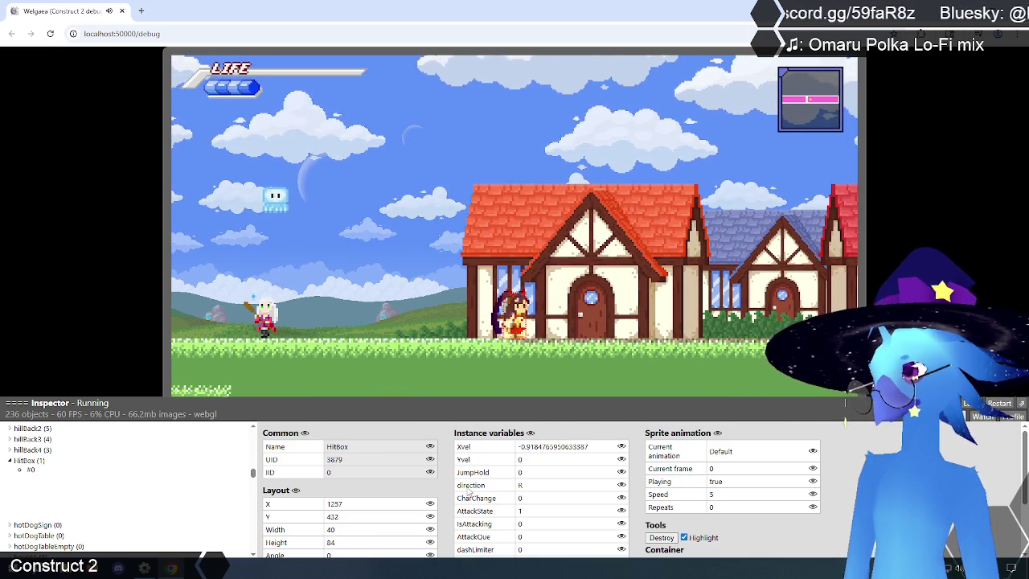
scroll(426, 478, "down", 3)
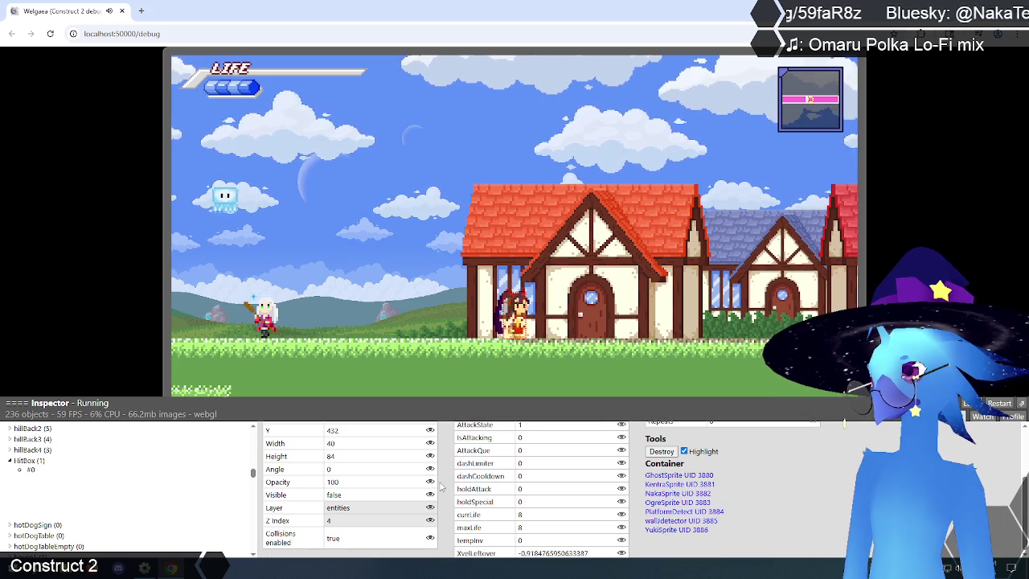
scroll(441, 487, "up", 3)
scroll(444, 489, "down", 3)
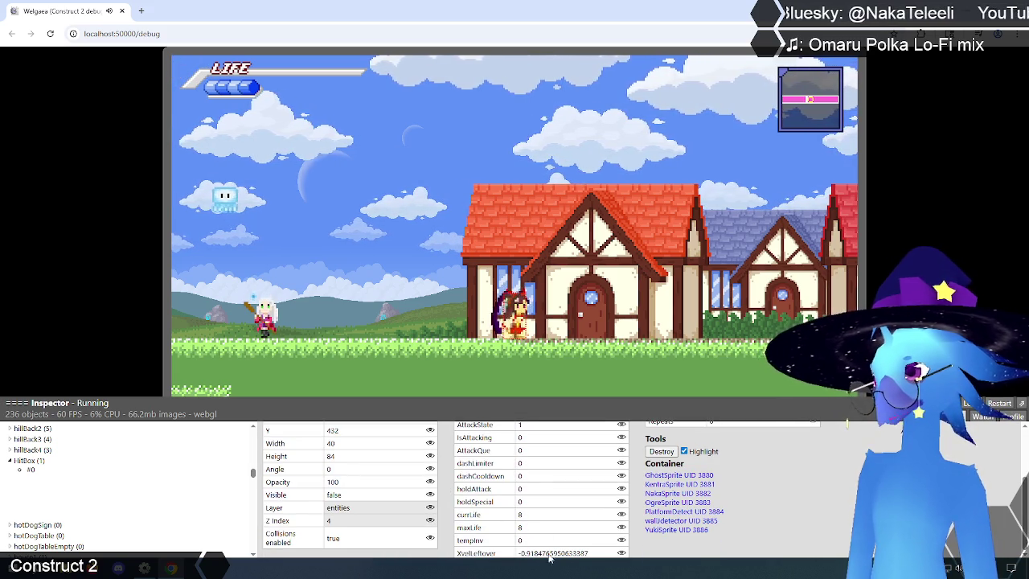
scroll(455, 510, "up", 3)
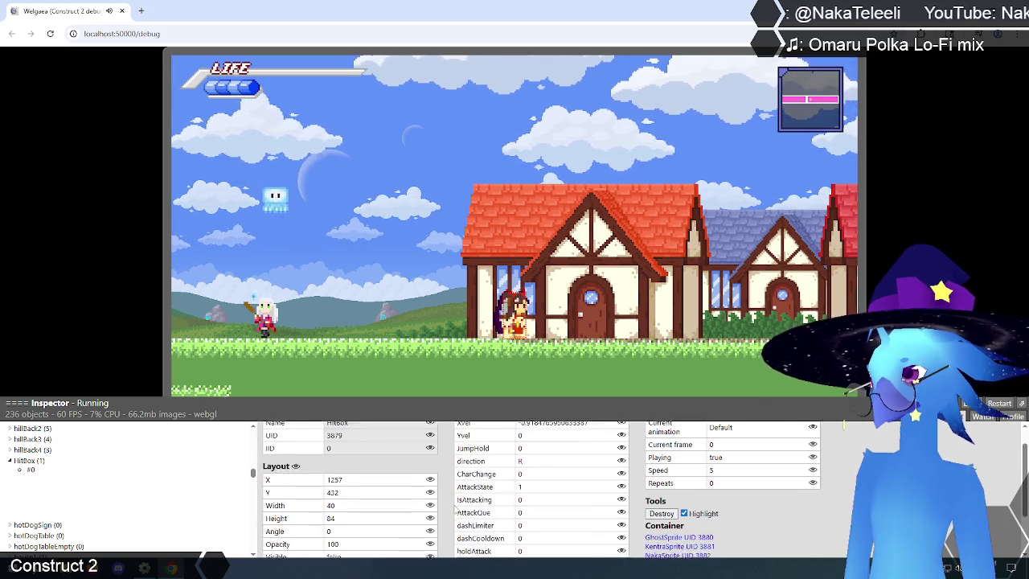
key("alt+Tab")
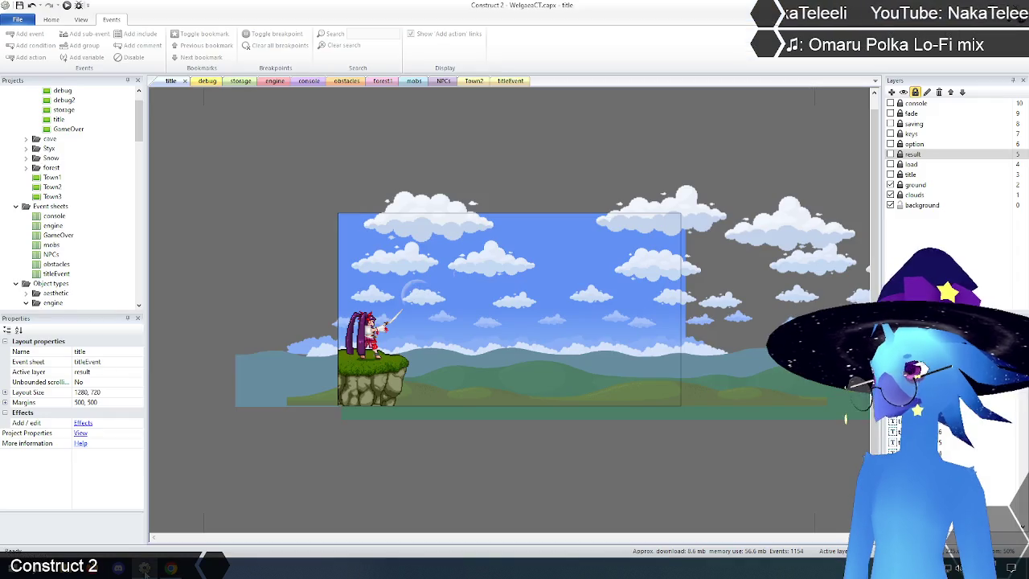
Reopen the engine event sheet and scroll through its movement, collision and water collision events.
left_click(274, 81)
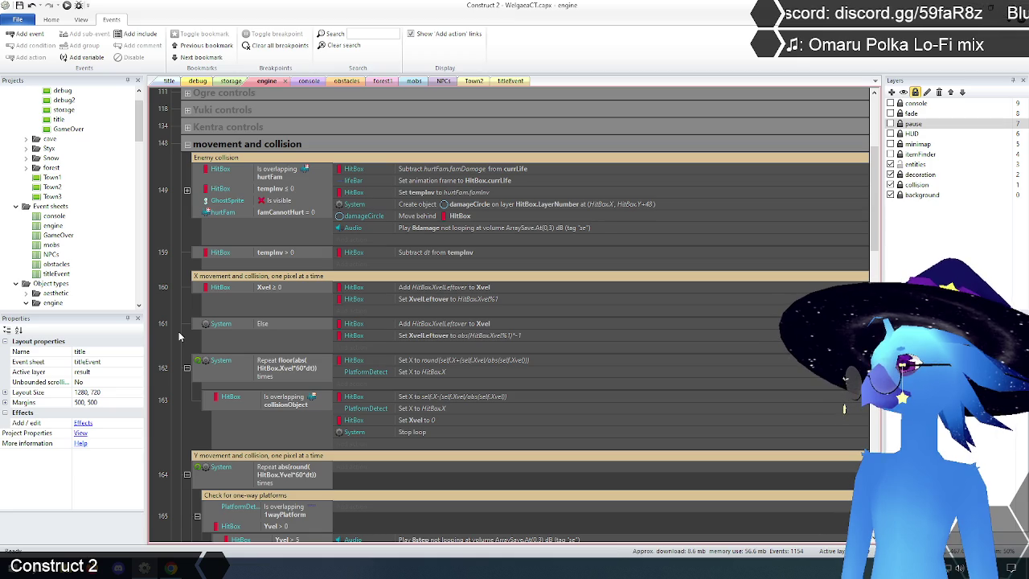
scroll(174, 328, "down", 5)
scroll(174, 329, "down", 6)
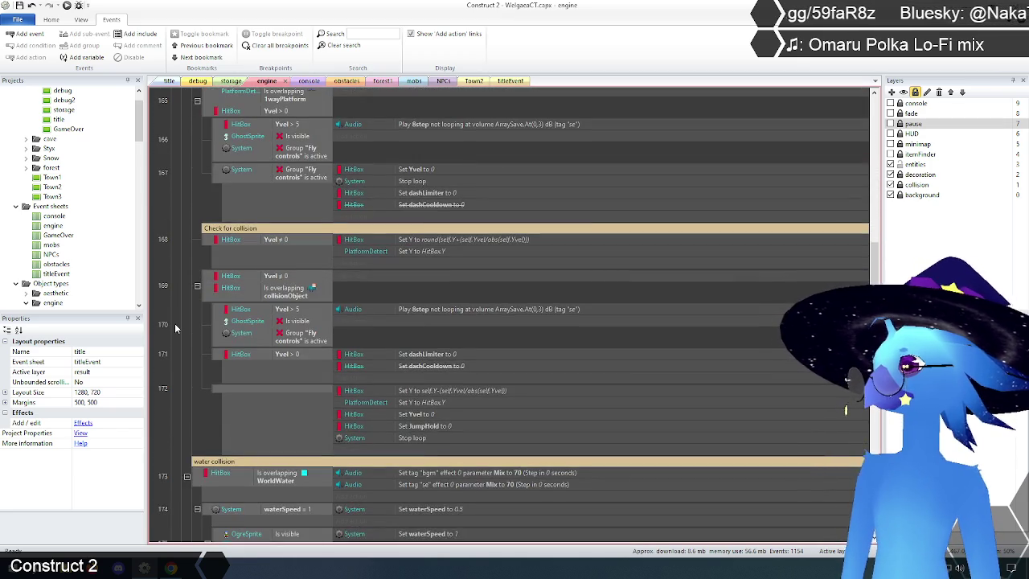
scroll(174, 324, "down", 11)
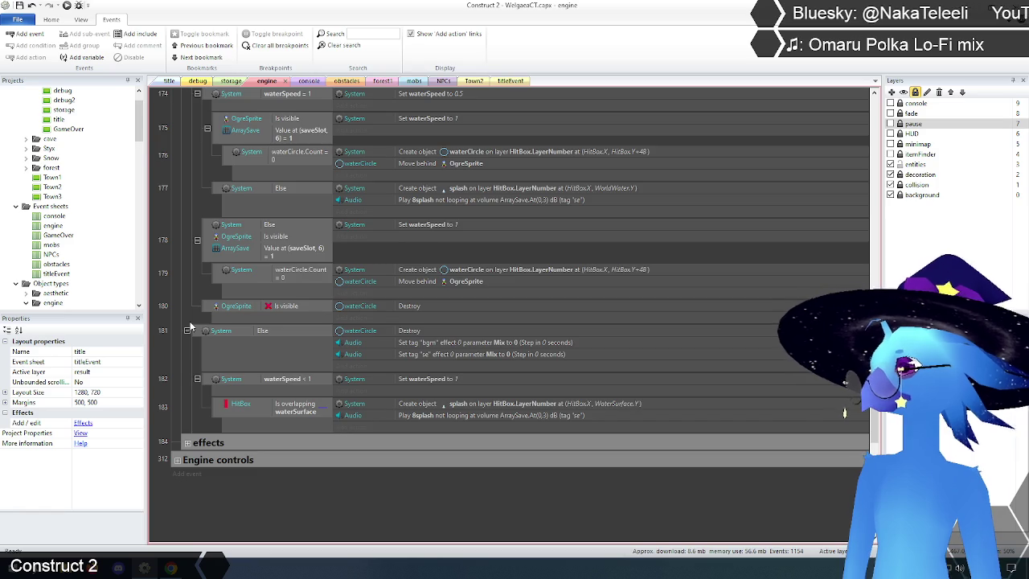
scroll(191, 326, "up", 10)
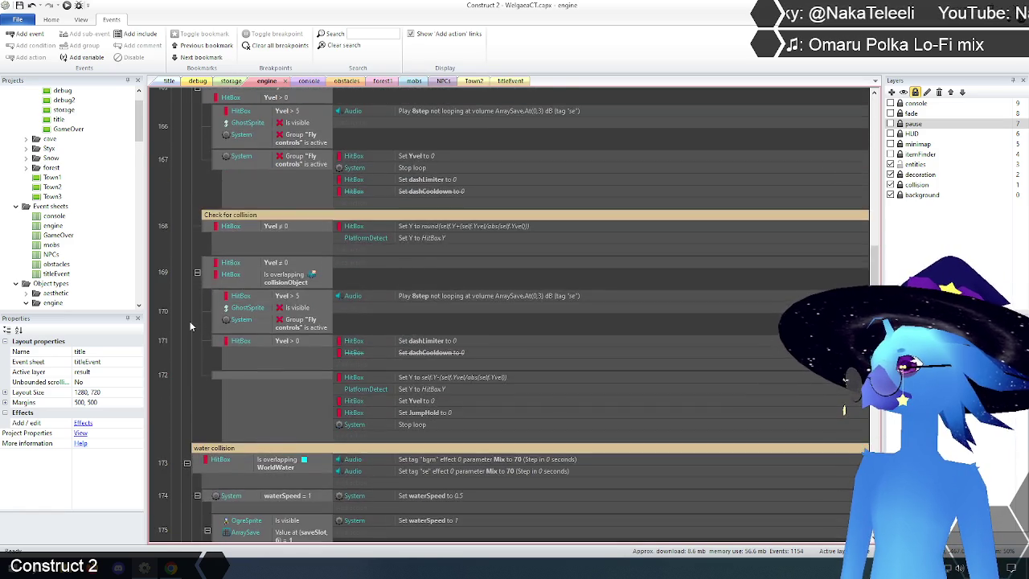
scroll(191, 327, "up", 9)
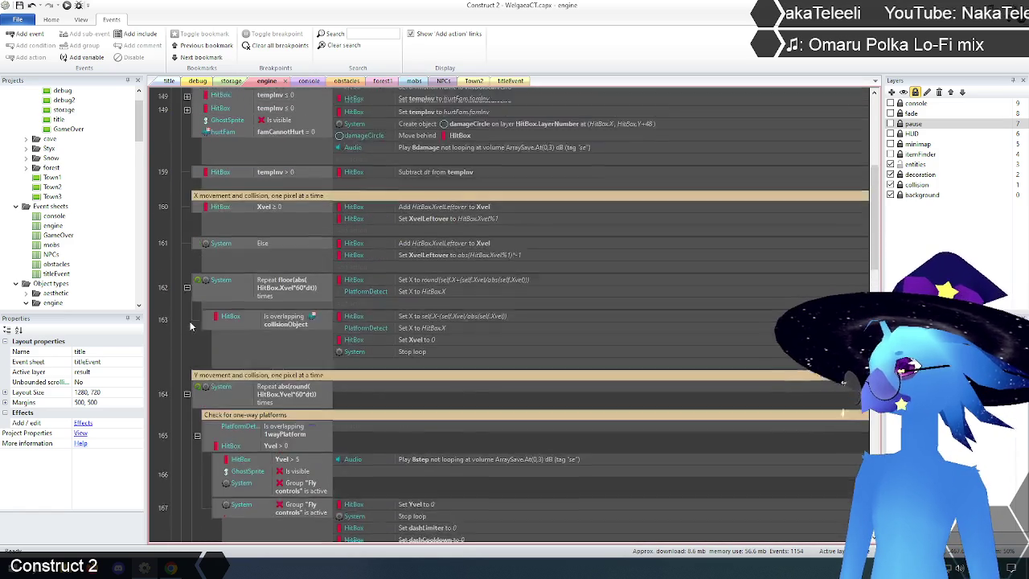
scroll(191, 326, "up", 3)
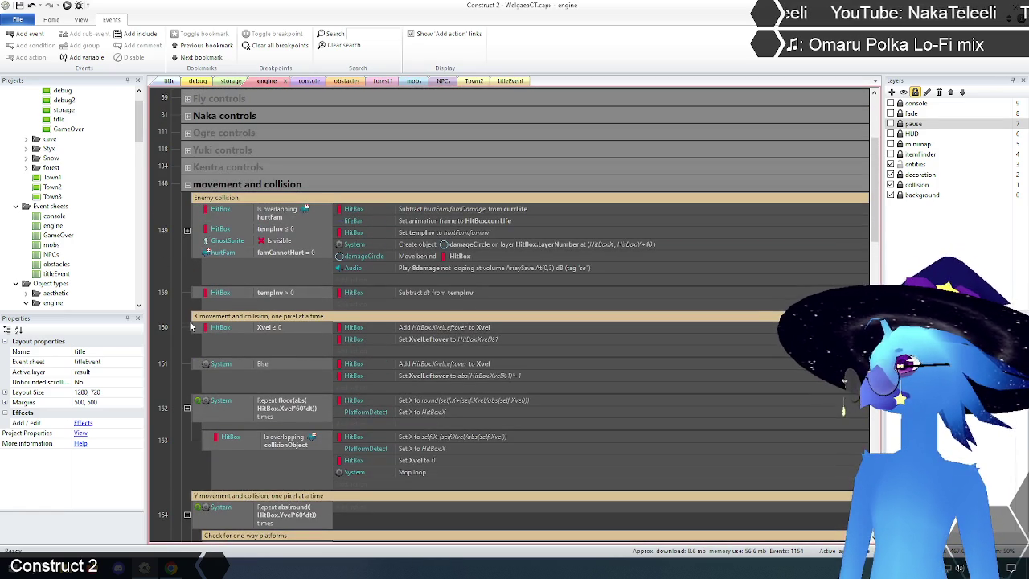
scroll(190, 326, "up", 2)
scroll(190, 327, "down", 3)
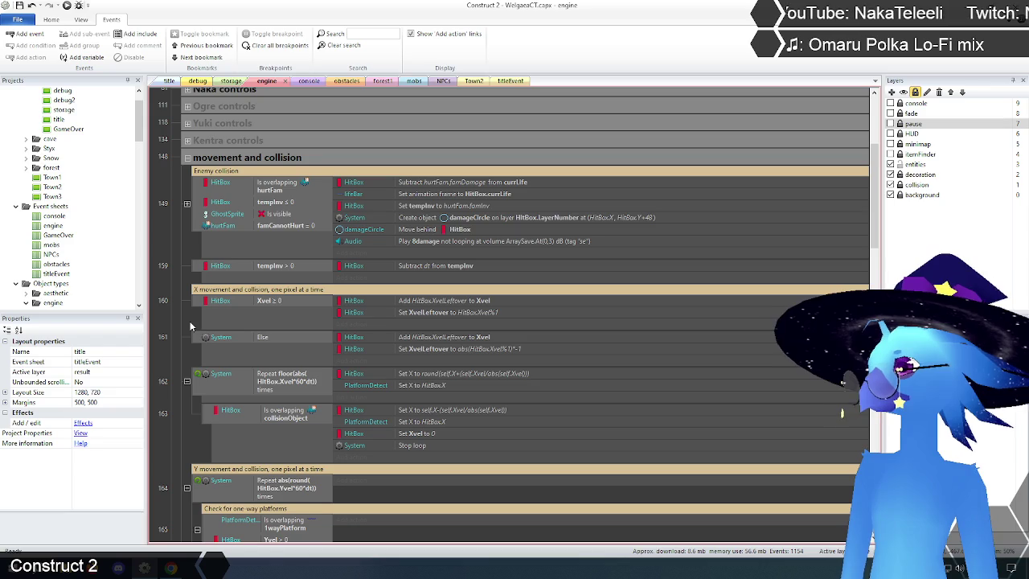
scroll(190, 327, "down", 2)
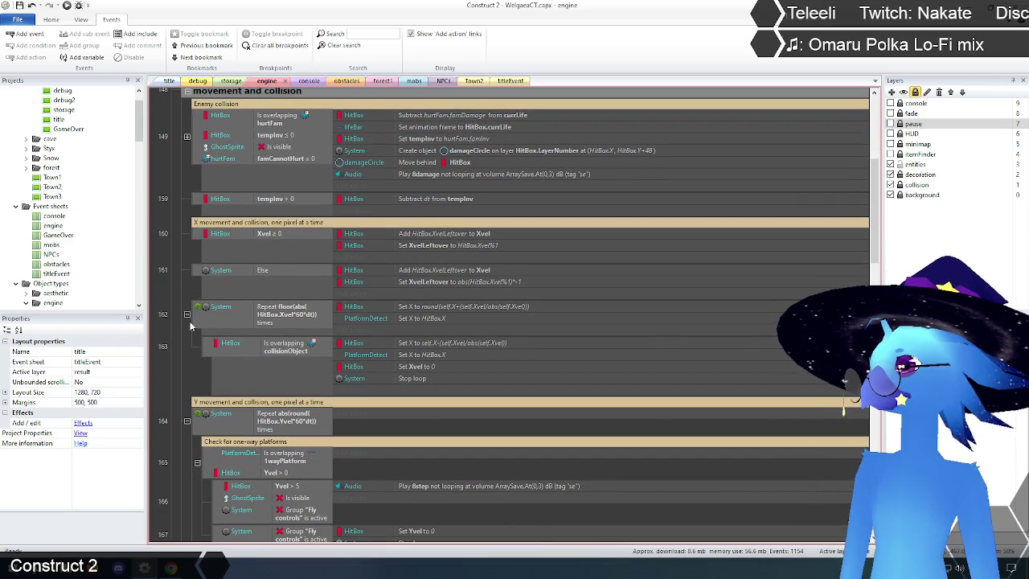
scroll(191, 326, "up", 6)
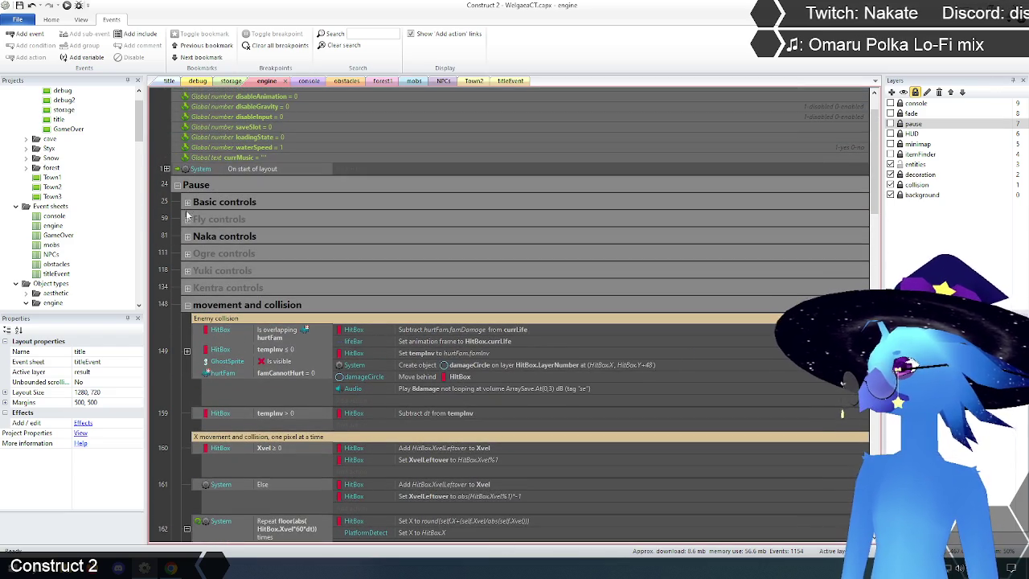
Expand Basic controls and scroll through its jump, gravity, friction and speed limit events.
left_click(187, 202)
scroll(173, 288, "down", 6)
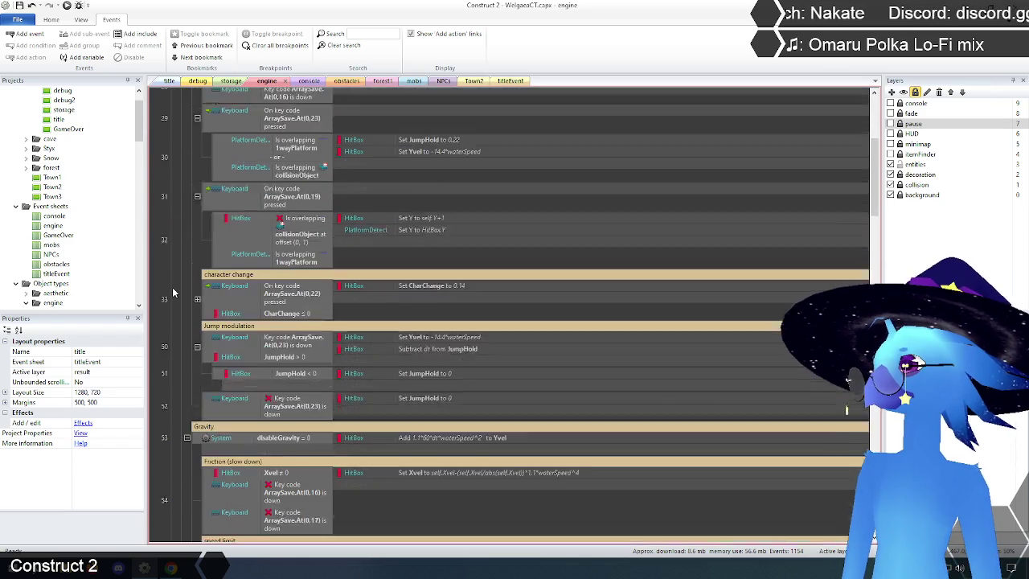
scroll(172, 291, "down", 7)
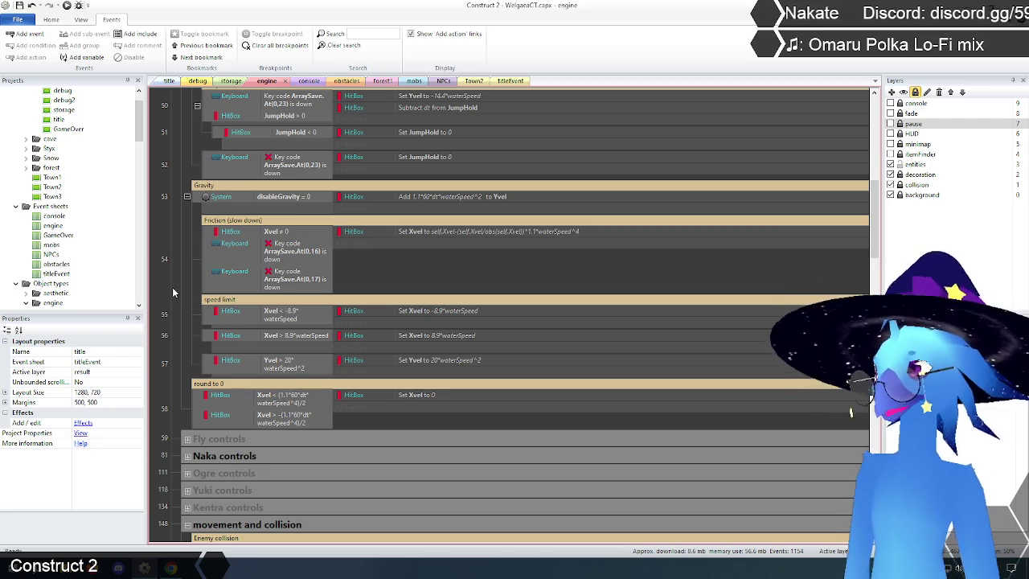
scroll(192, 305, "down", 10)
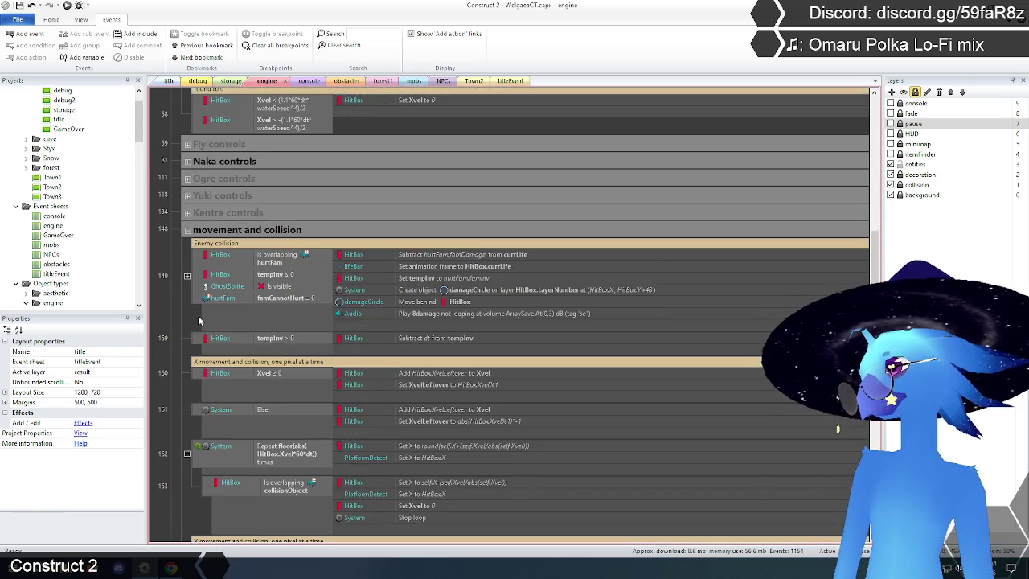
scroll(194, 323, "down", 1)
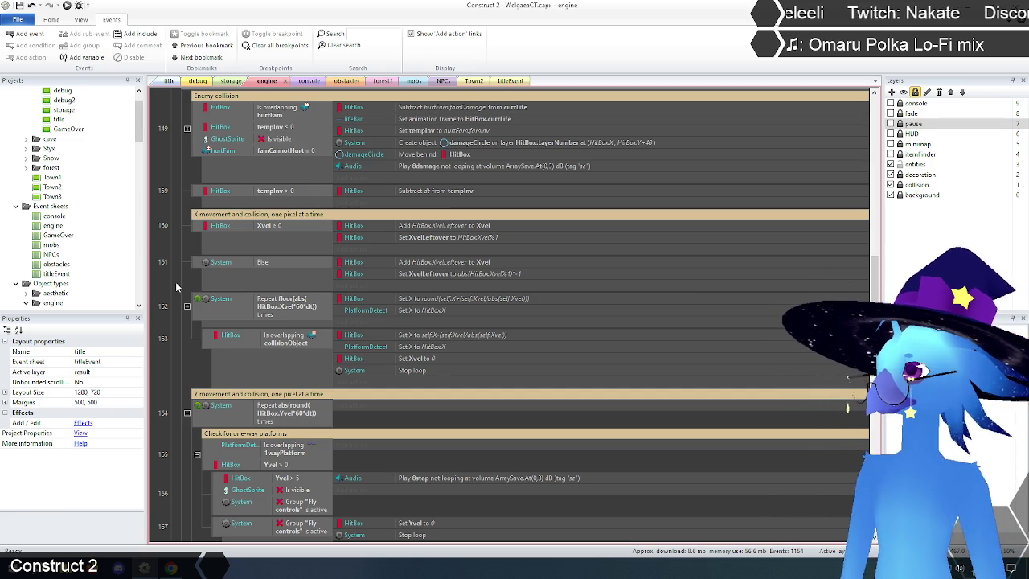
mouse_move(387, 252)
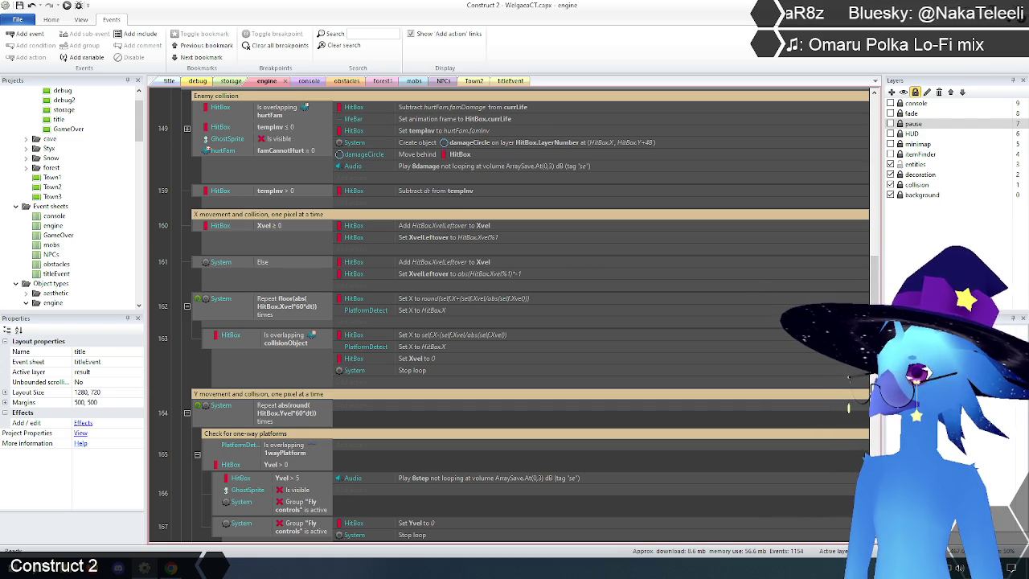
scroll(771, 302, "up", 1)
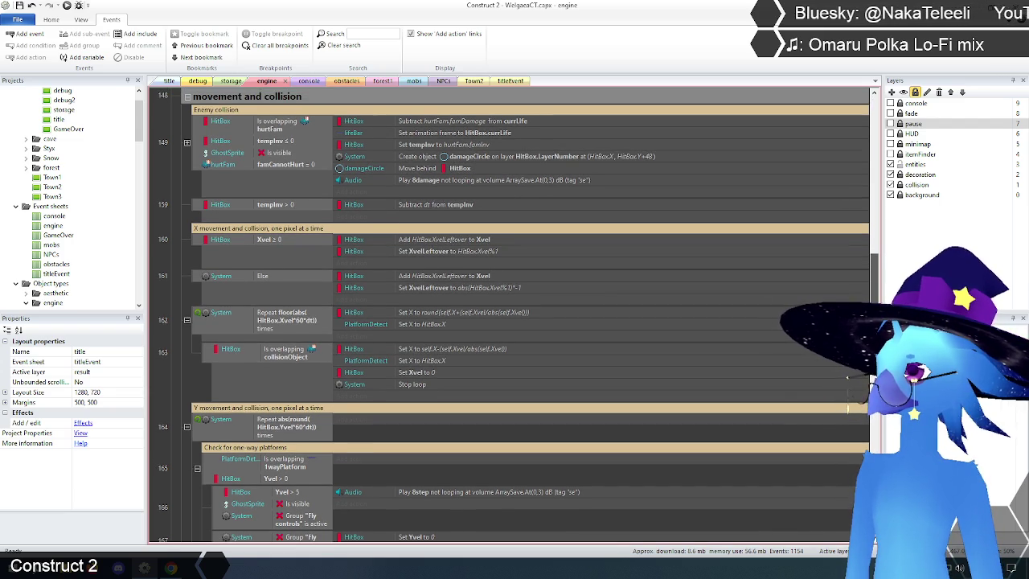
scroll(515, 314, "down", 3)
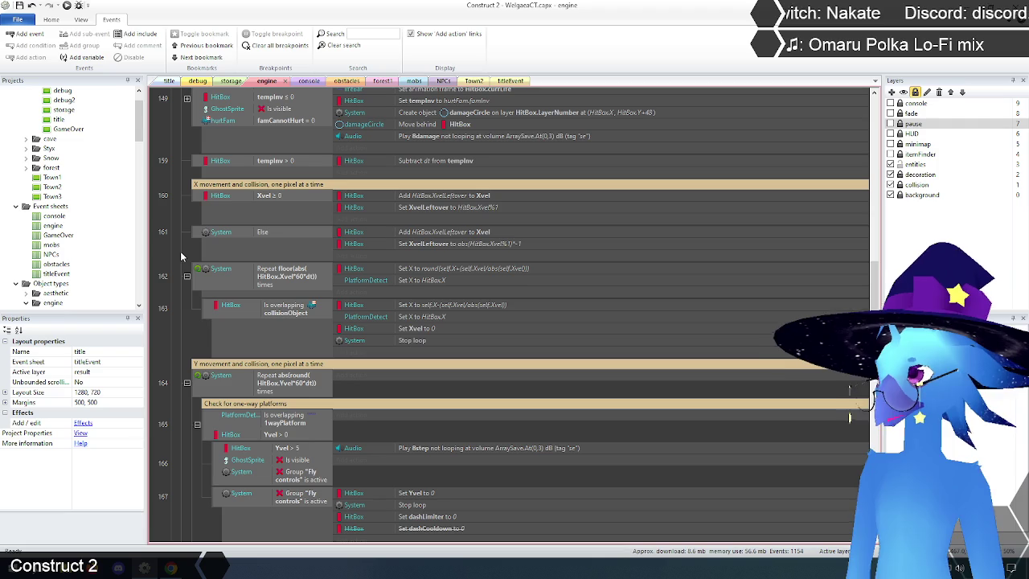
Insert a new blank event 160 above the Xvel ≥ 0 / Else pair.
right_click(200, 201)
mouse_move(219, 202)
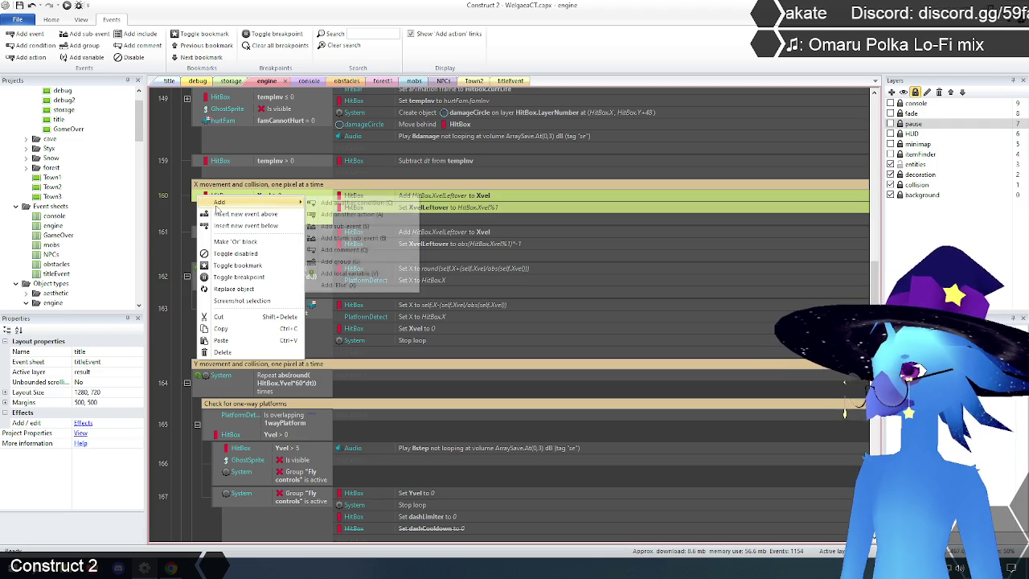
left_click(338, 201)
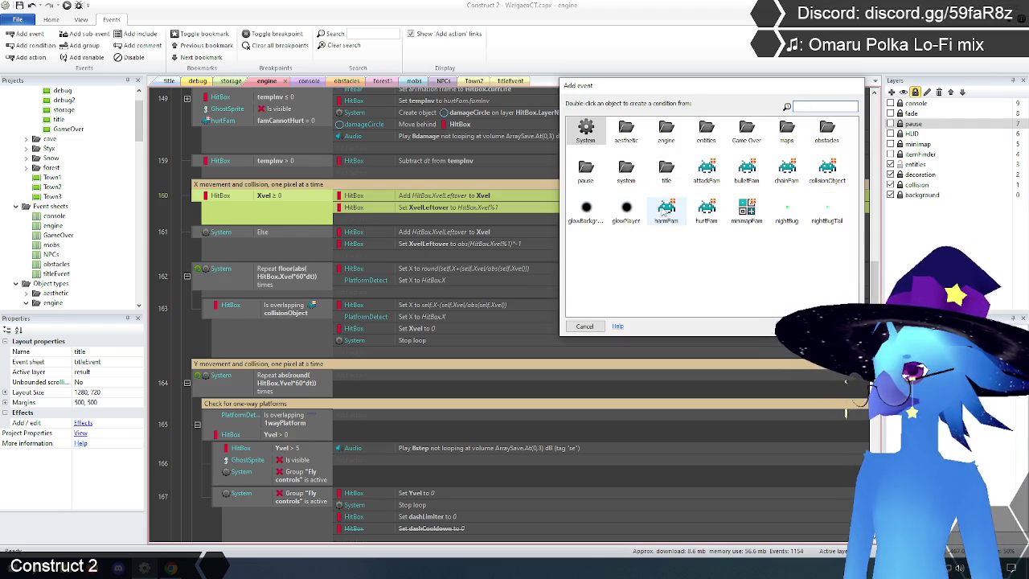
double_click(666, 211)
double_click(703, 224)
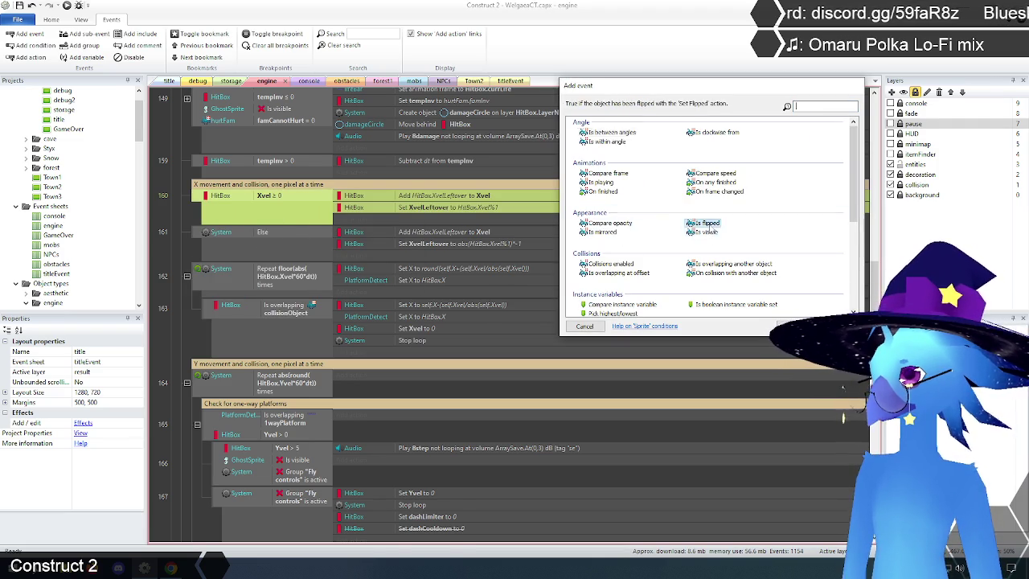
key("Delete")
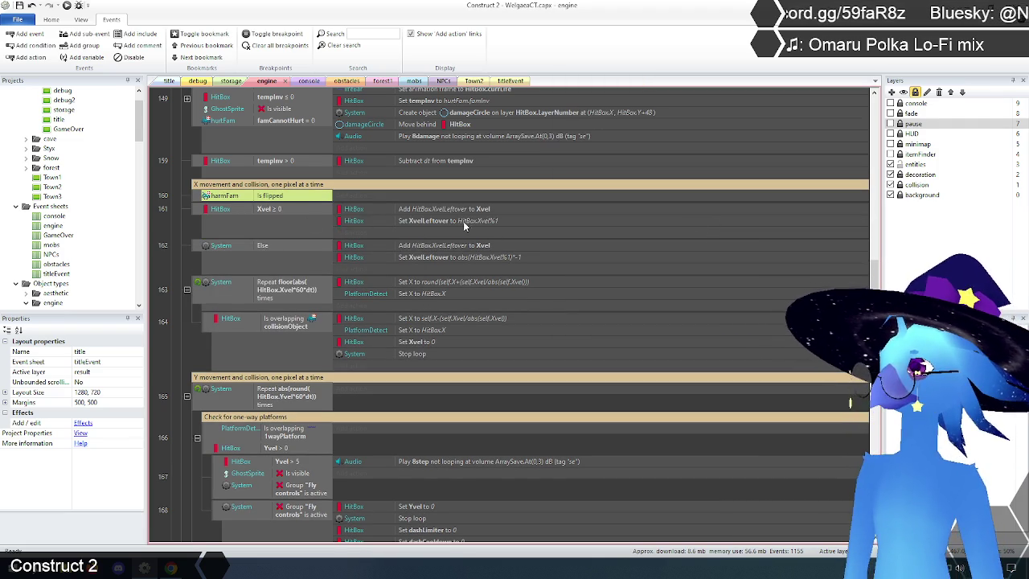
Move the Add HitBox.XvelLeftover to Xvel action into event 160 and delete the duplicate under Else.
left_click(416, 203)
left_click_drag(417, 203, 418, 195)
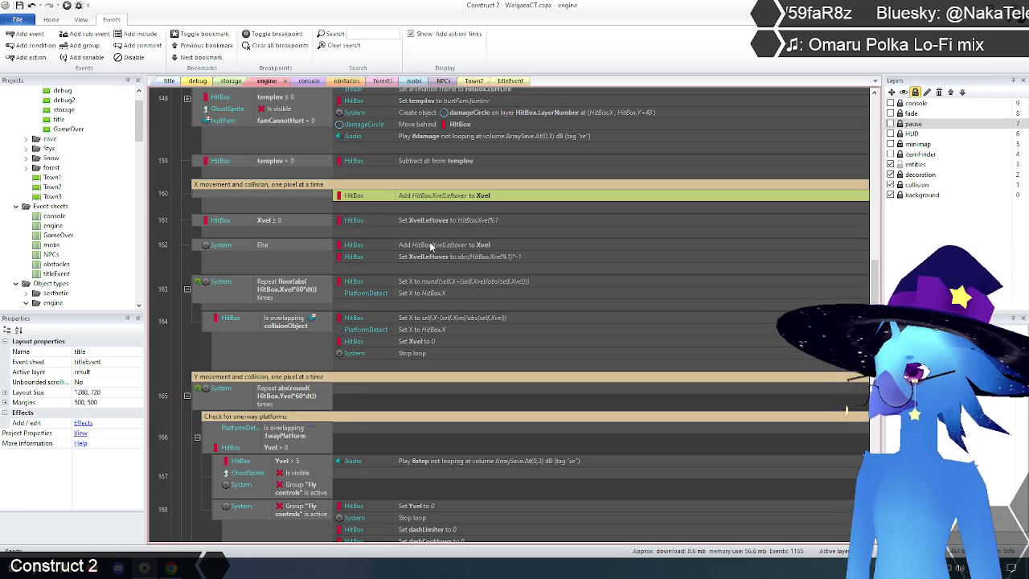
left_click(430, 244)
key("Delete")
left_click(175, 205)
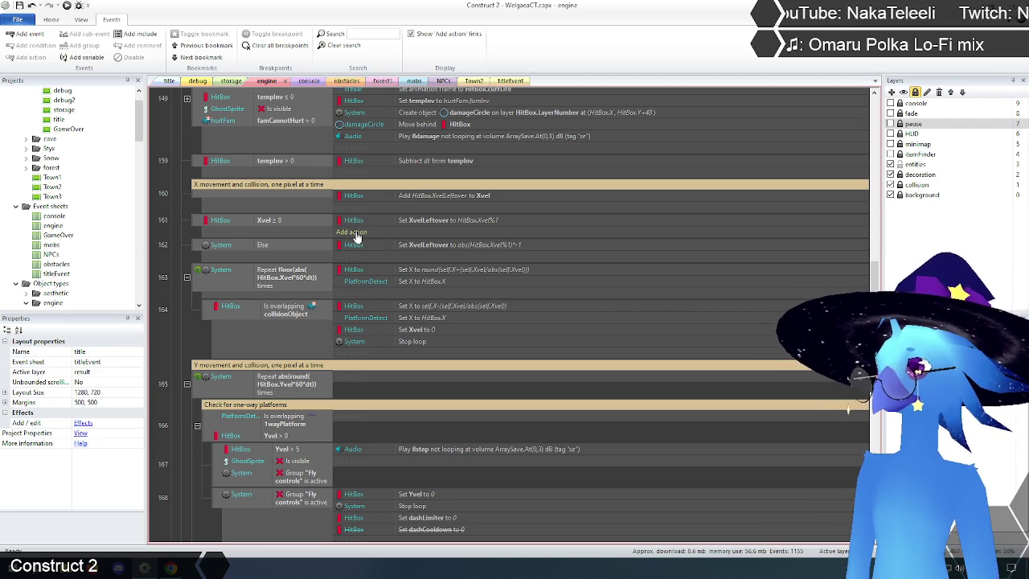
left_click(354, 233)
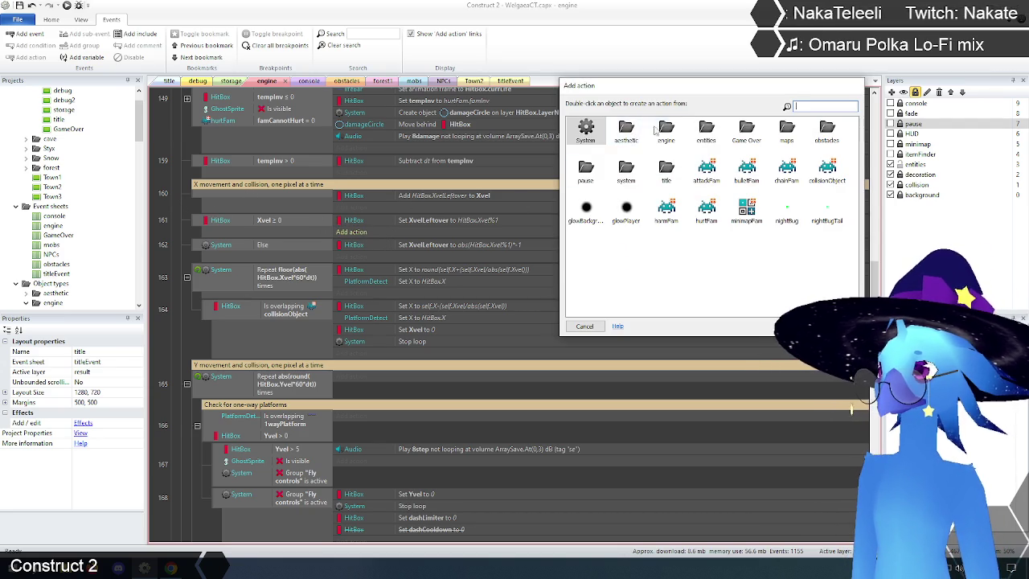
Add a HitBox Set Xvel action to event 161 with value floor(Self.Xvel).
double_click(666, 168)
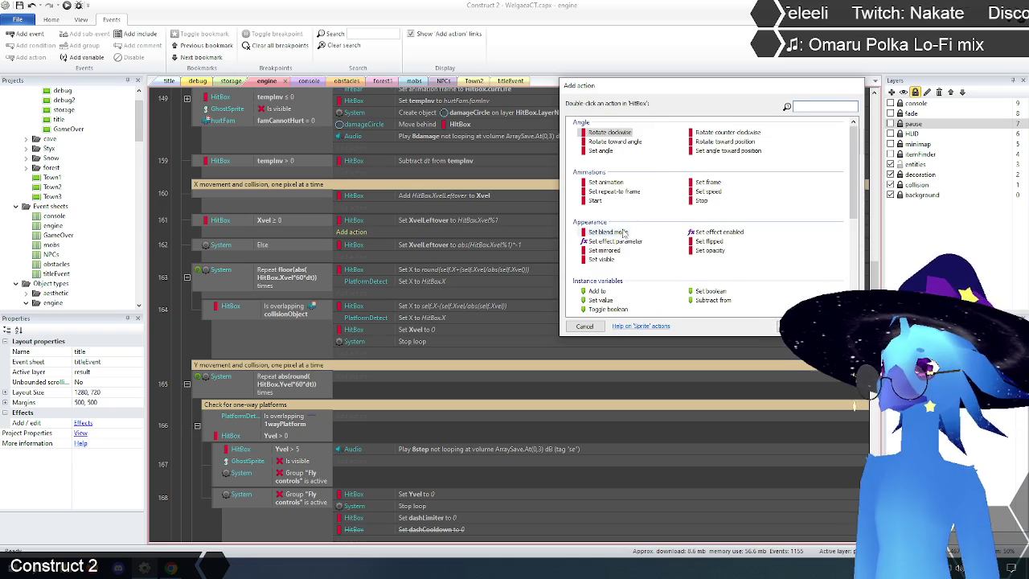
scroll(626, 234, "down", 1)
double_click(603, 254)
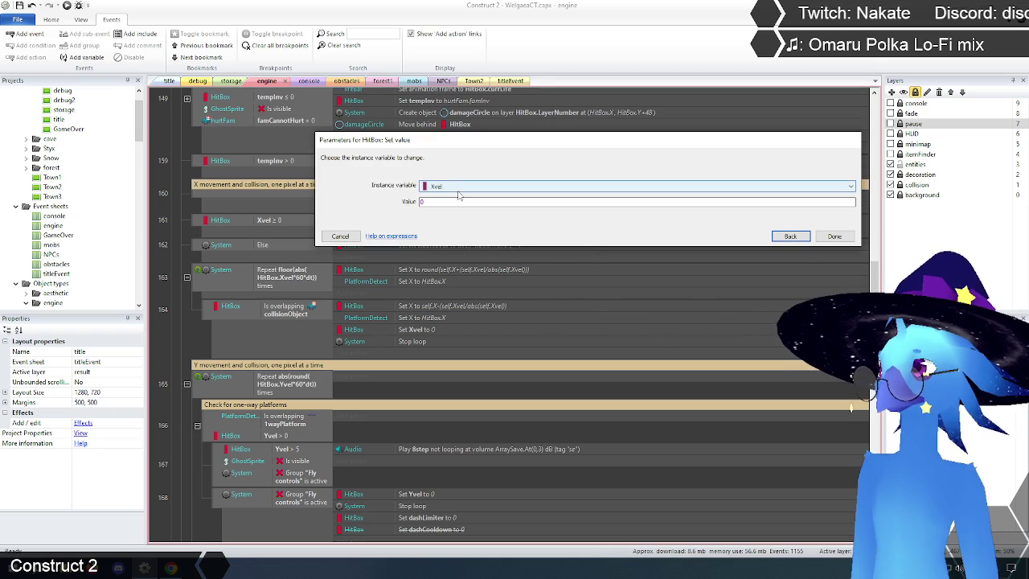
mouse_move(480, 143)
left_mouse_down()
mouse_move(442, 113)
mouse_move(452, 130)
mouse_move(453, 85)
mouse_move(448, 98)
left_mouse_up()
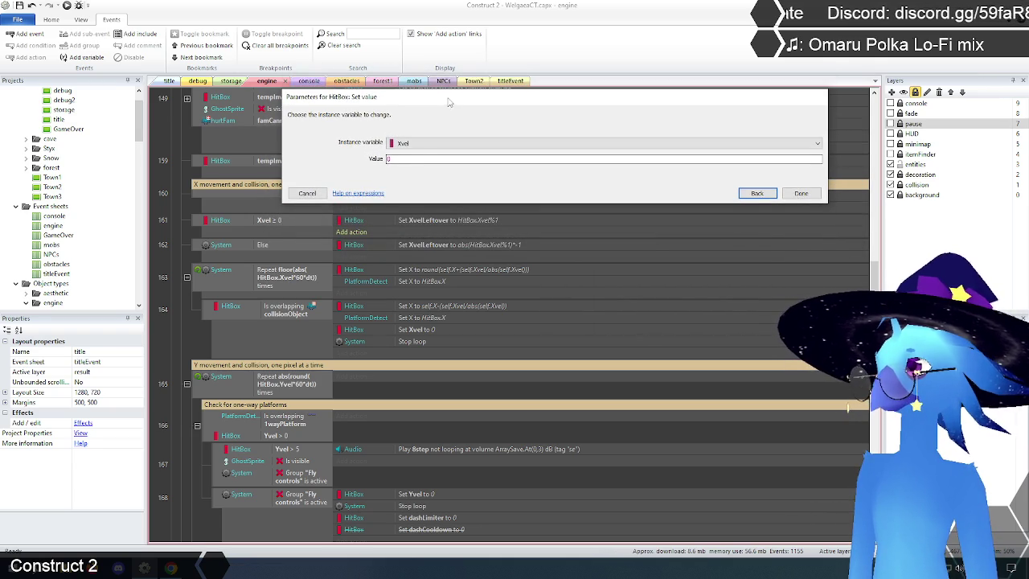
left_click(413, 160)
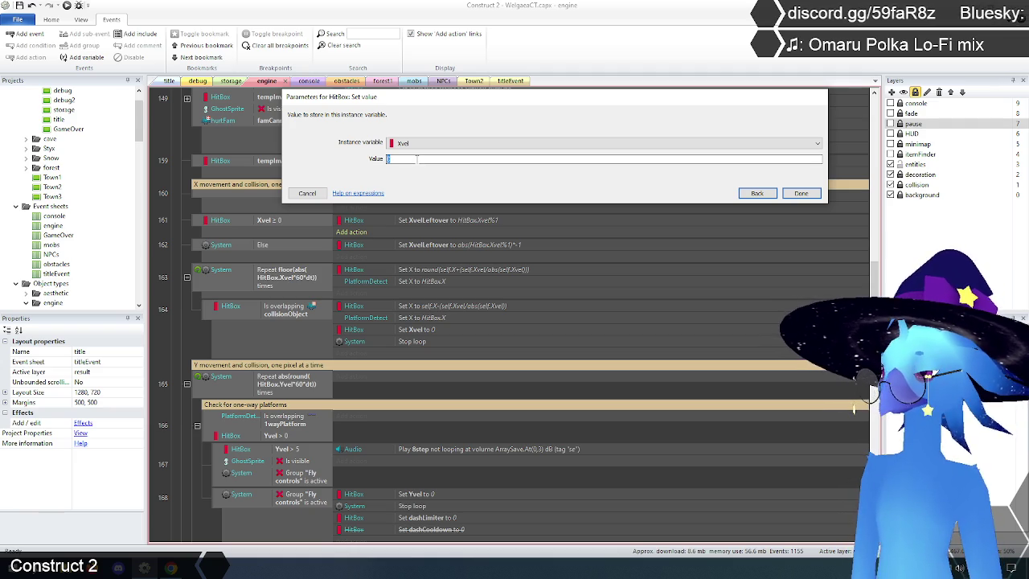
type("Self.")
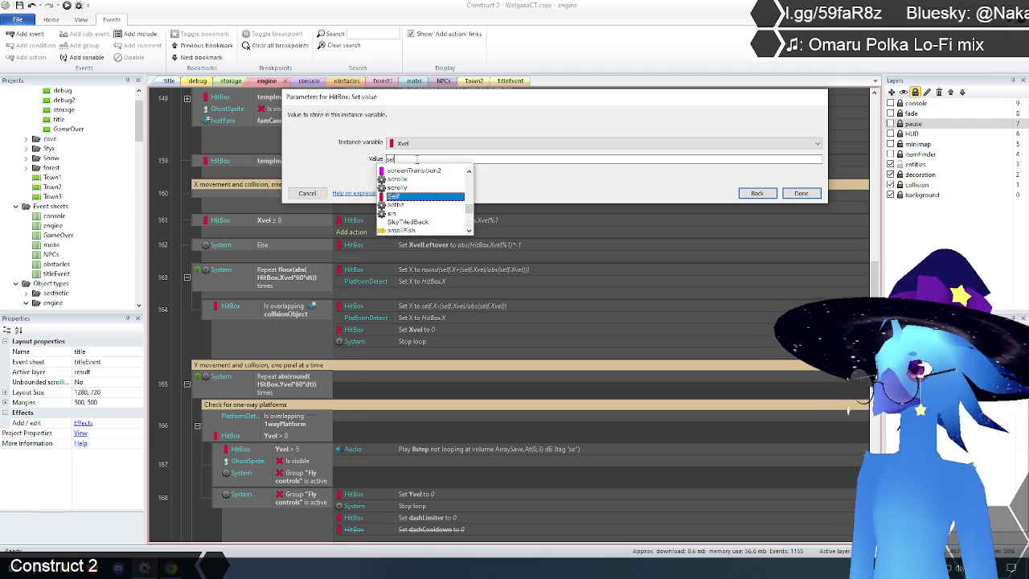
type("X")
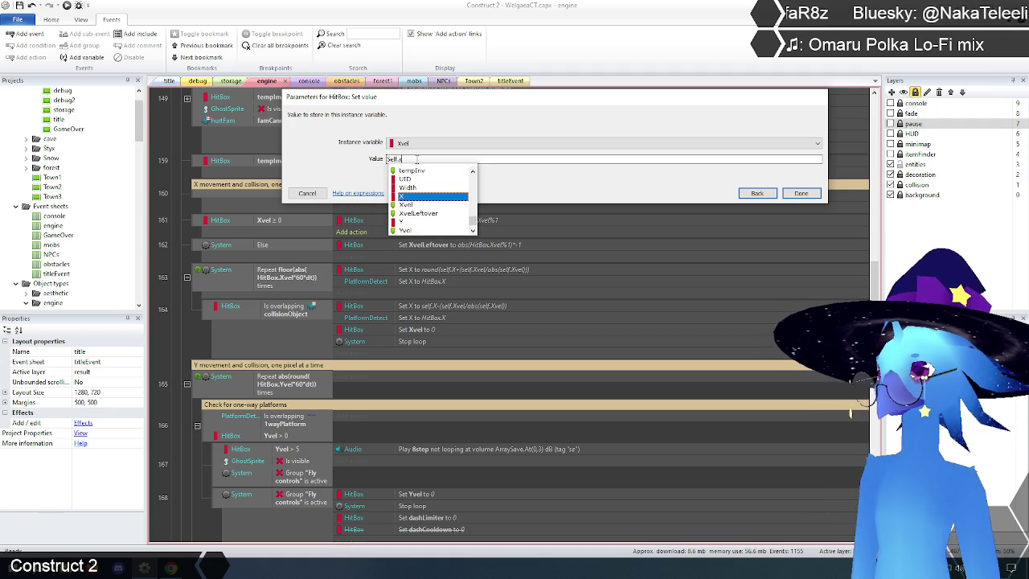
type("v")
key("Return")
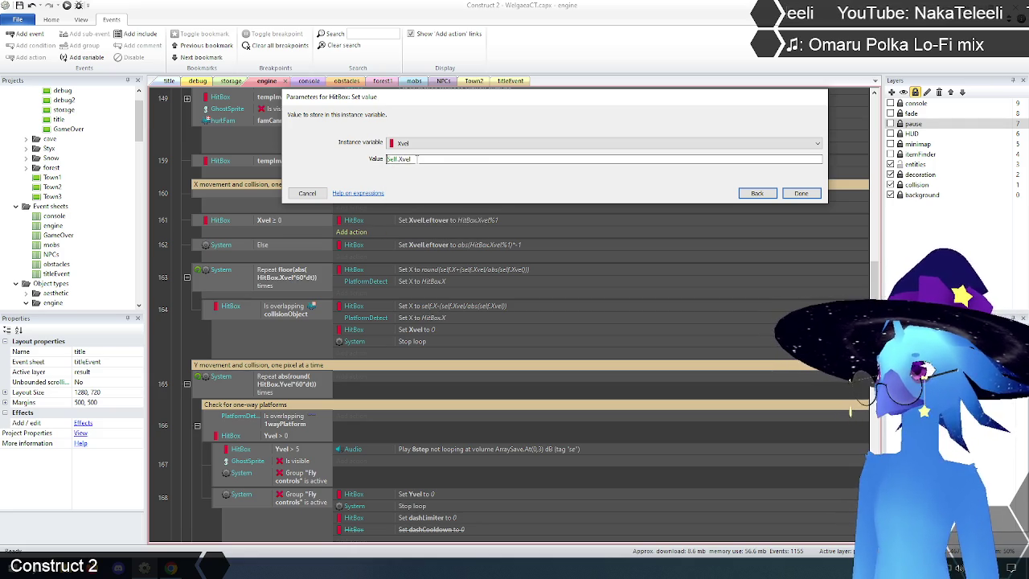
type("floor")
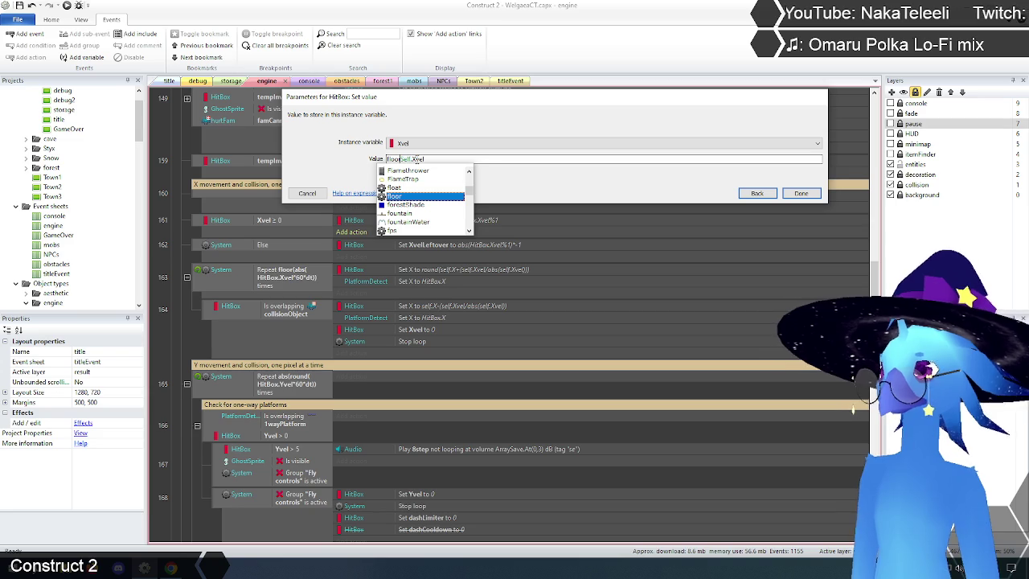
type("(")
type(")")
left_click(800, 194)
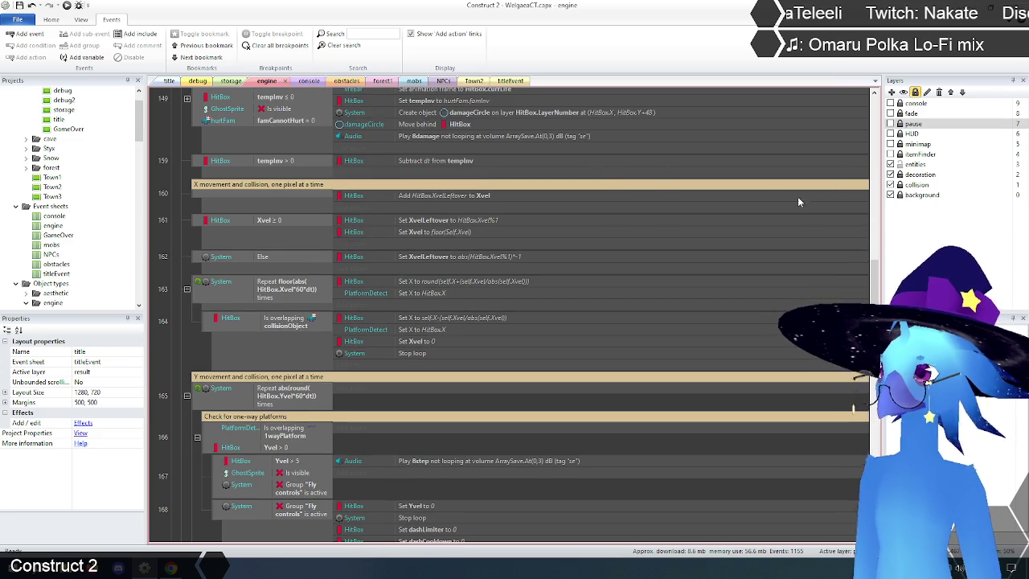
Paste the Set Xvel action into Else event 162 and change its value to floor(abs(Self.Xvel))*-1.
left_click(434, 232)
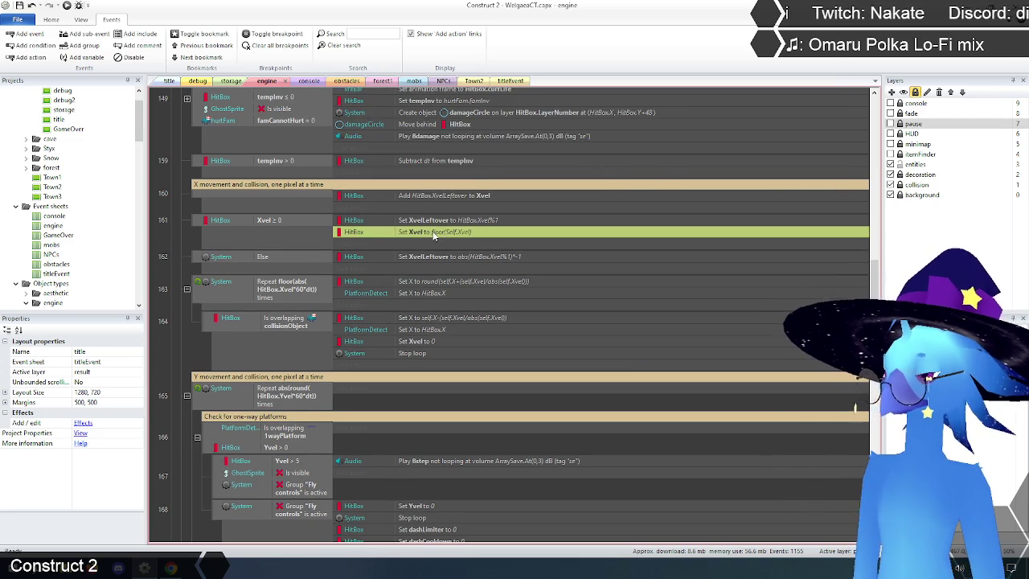
left_click(429, 258)
key("ctrl+v")
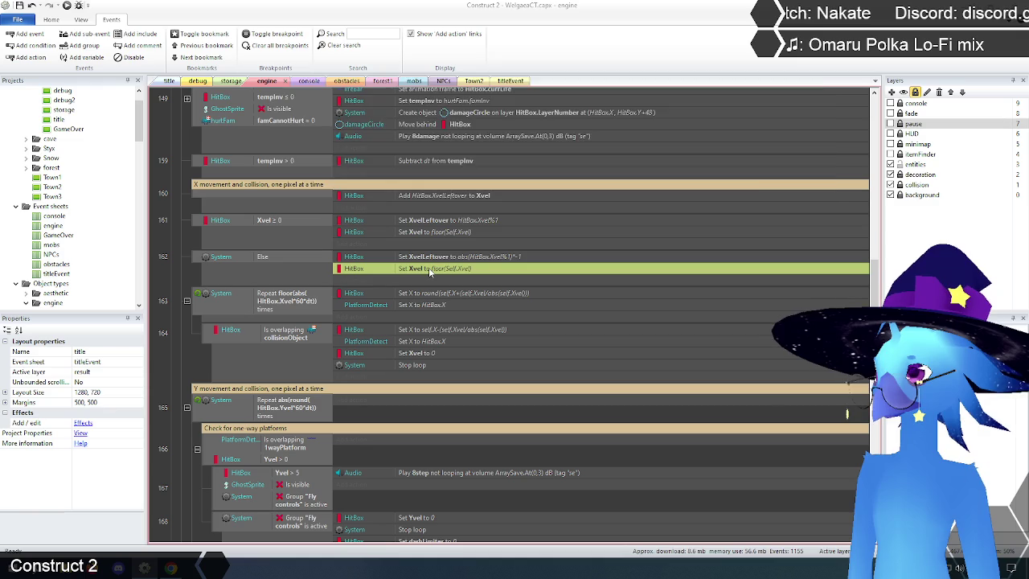
double_click(429, 267)
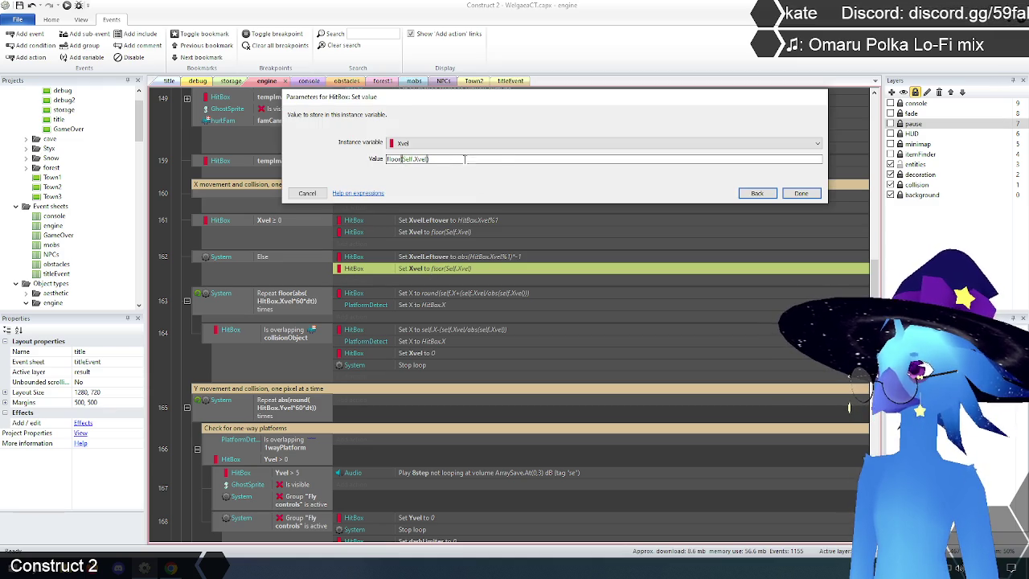
type("abs(")
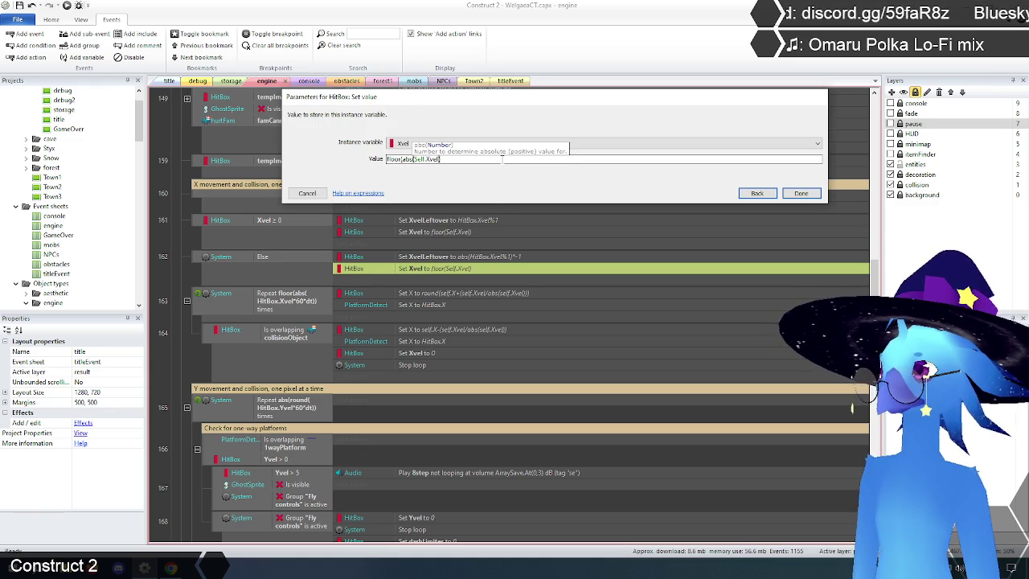
type(")*-1")
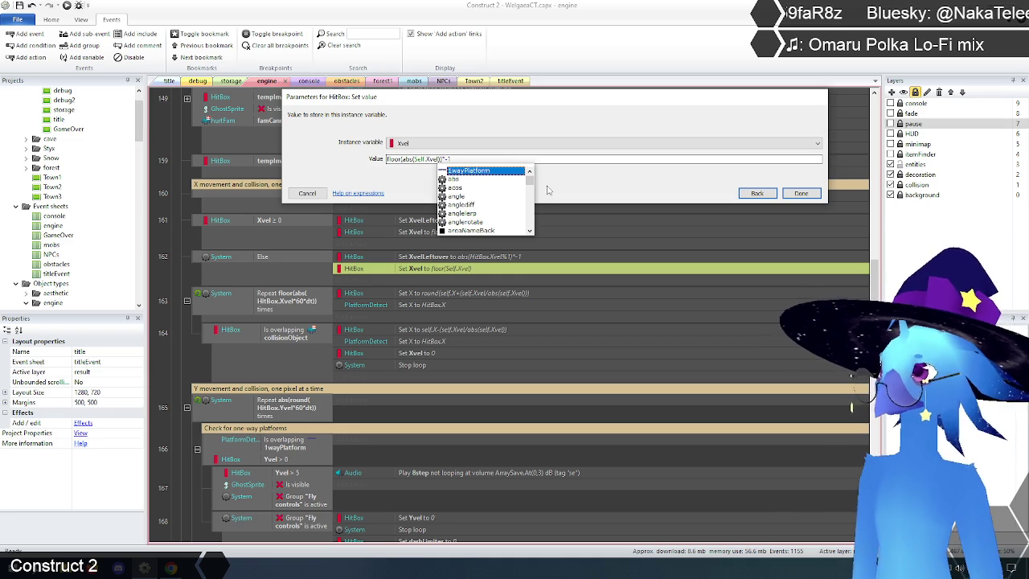
left_click(799, 193)
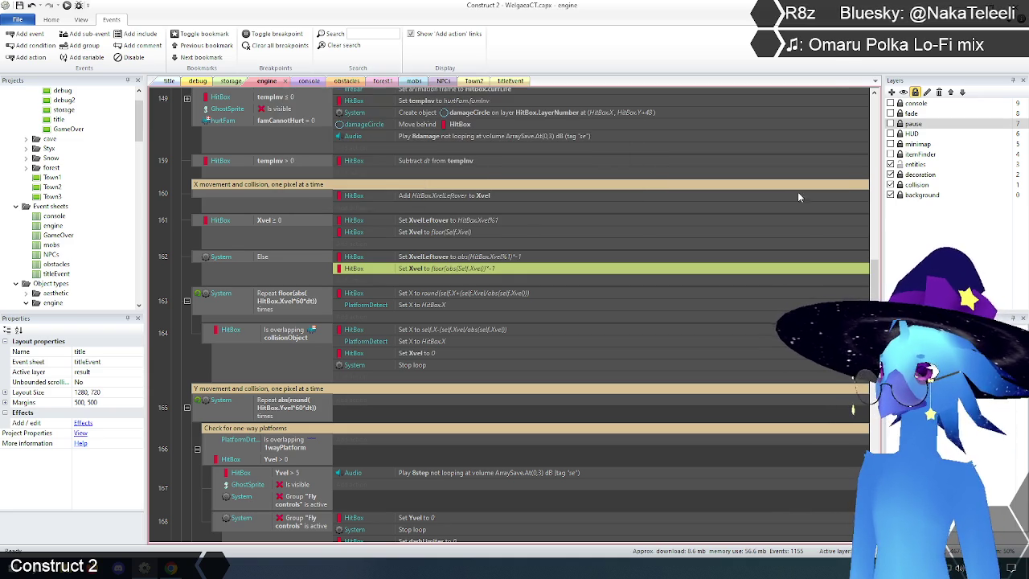
left_click(185, 278)
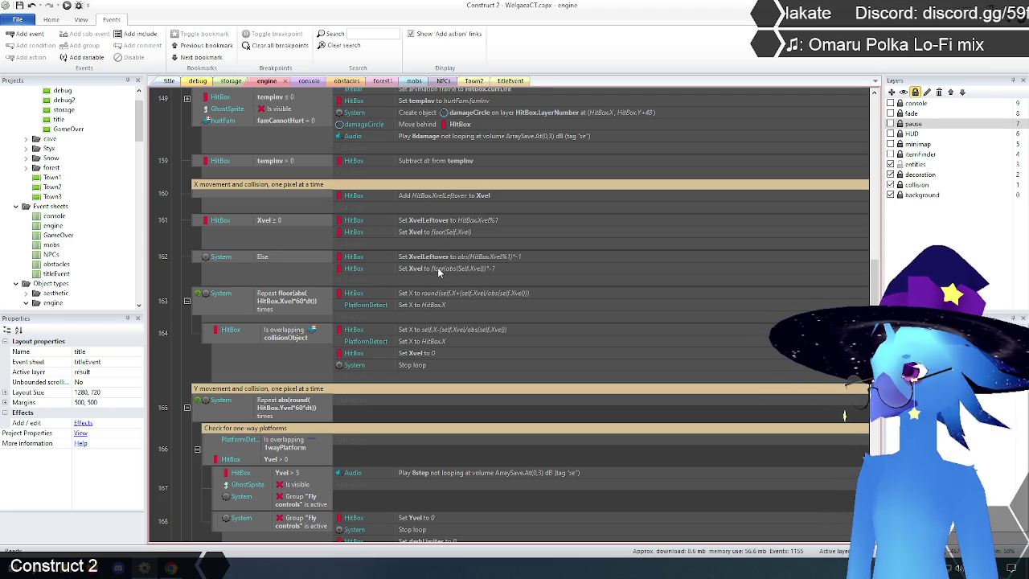
Change event 163's repeat count to use round instead of floor, then return to the title layout.
double_click(287, 300)
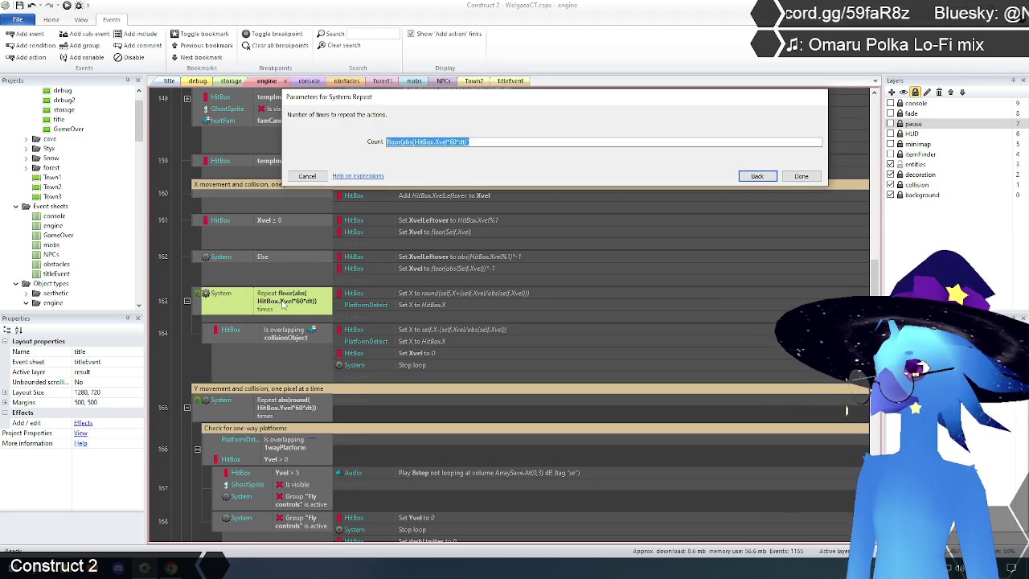
left_click(422, 143)
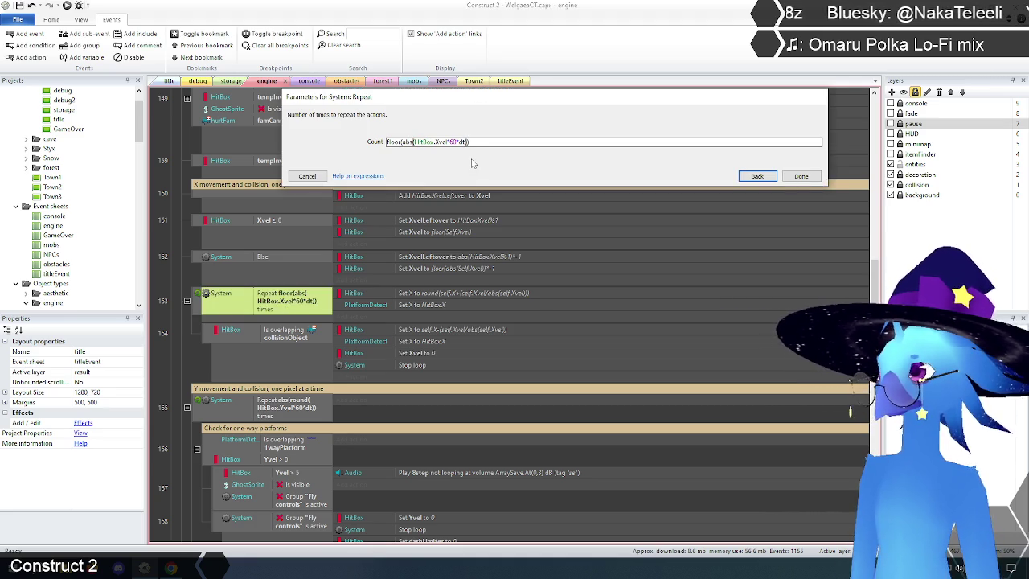
type("round(")
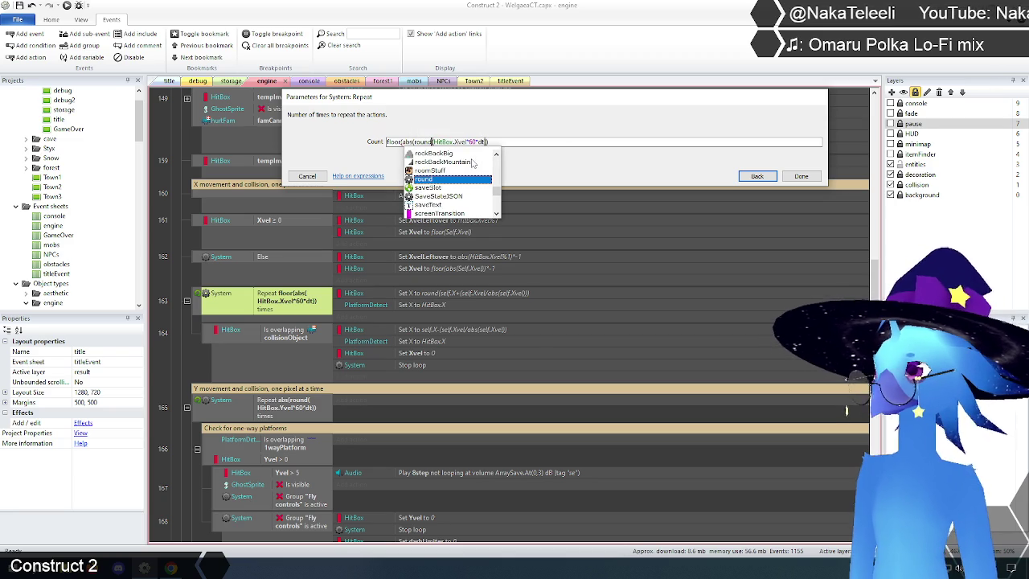
left_click(393, 142)
double_click(394, 143)
key("Delete")
key("Delete")
left_click(483, 142)
left_click(801, 177)
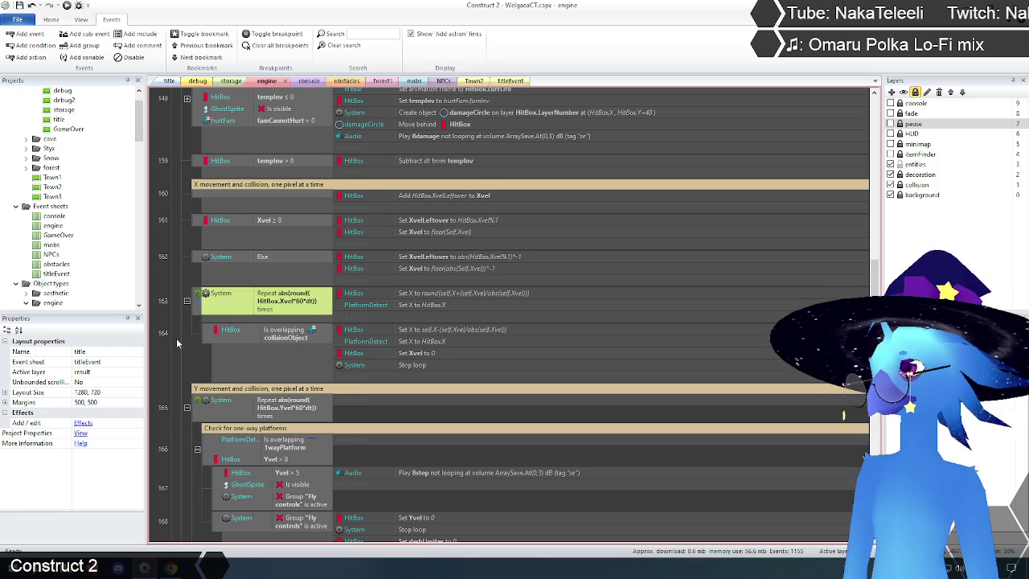
left_click(191, 355)
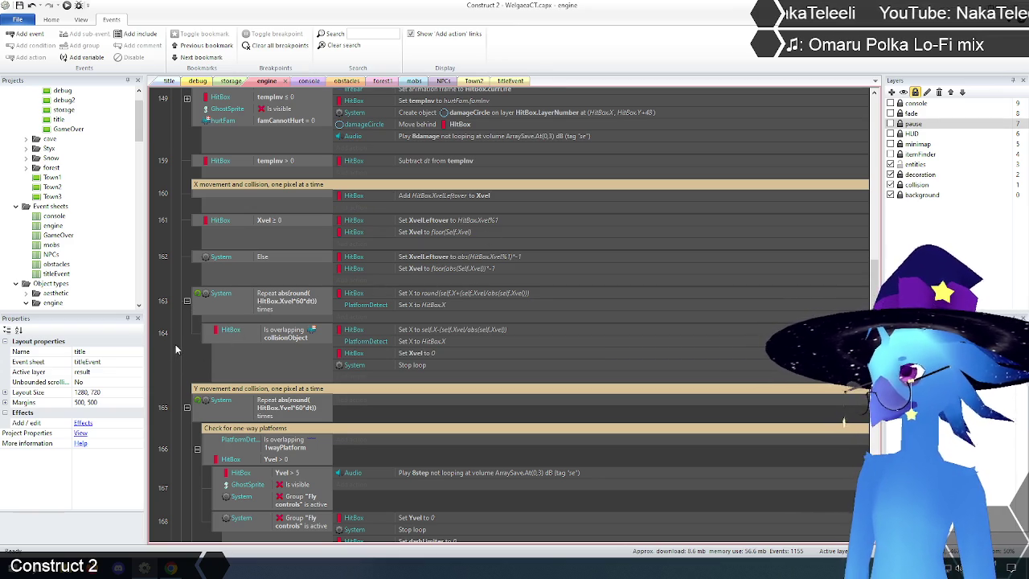
left_click(171, 86)
Preview the game, start it, and jump the character right then dash back left.
left_click(67, 5)
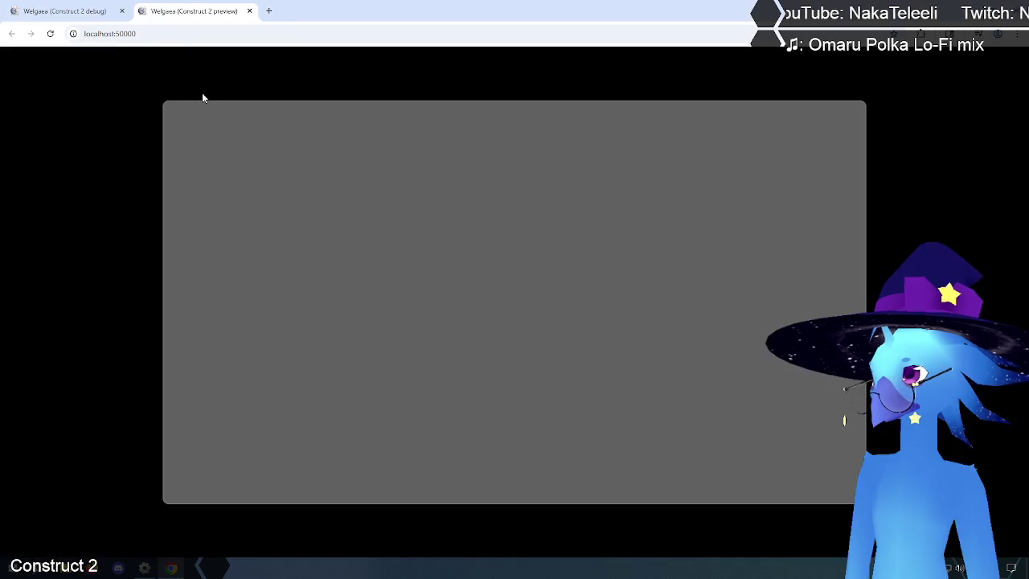
key("Return")
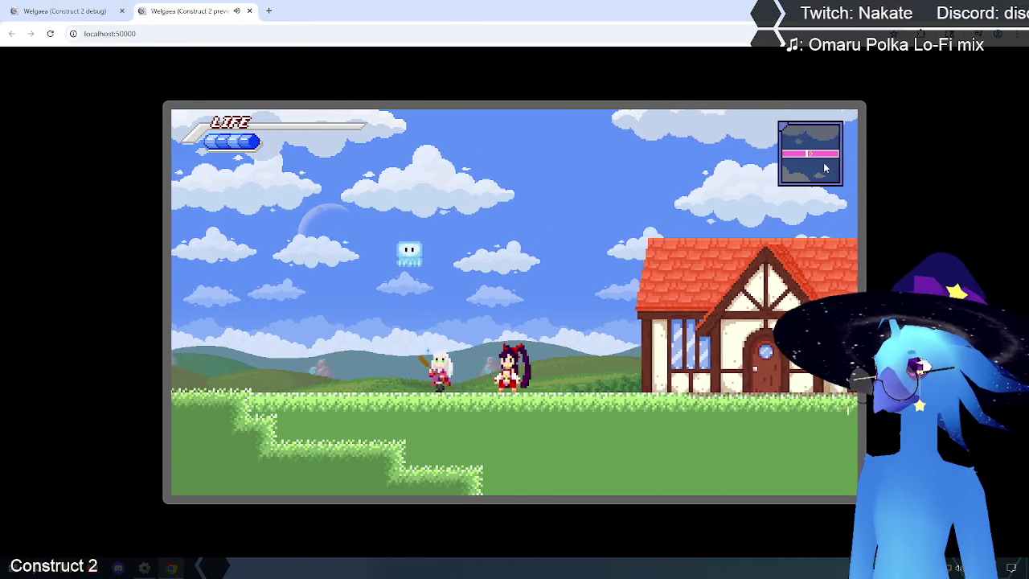
key("Up")
key("Right")
key("Up")
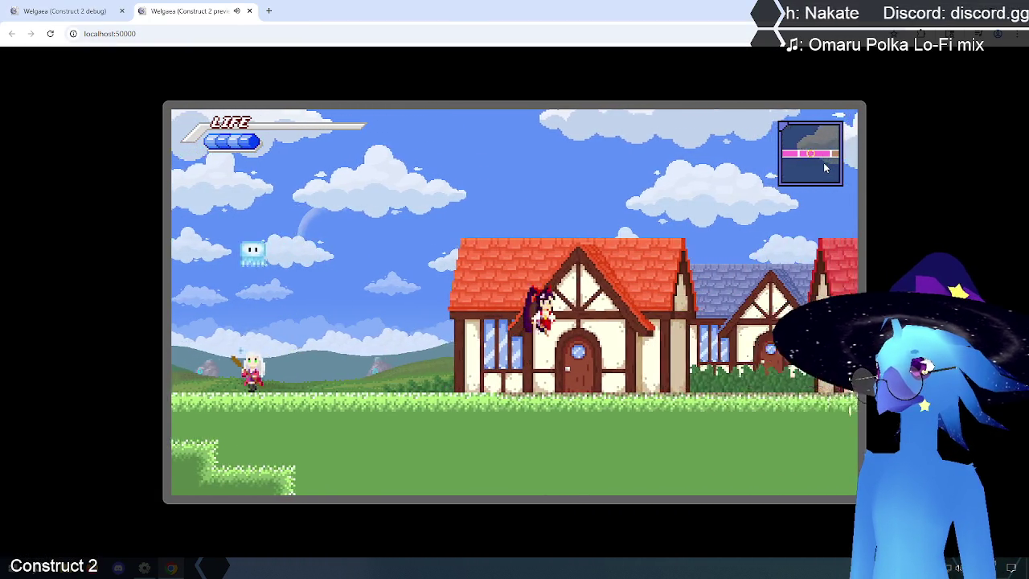
key("Left")
key("Up")
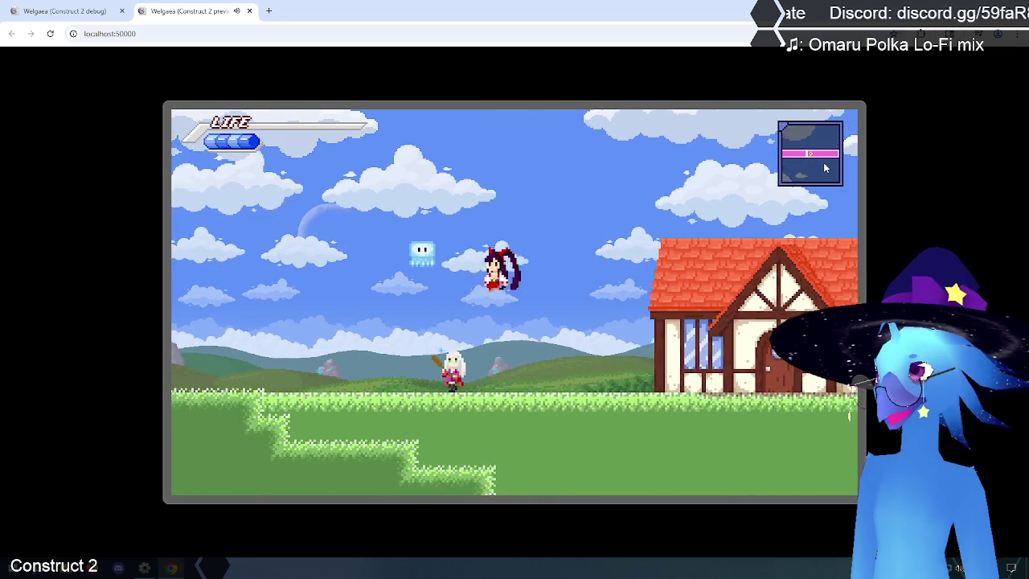
key("Up")
key("Left")
key("Left")
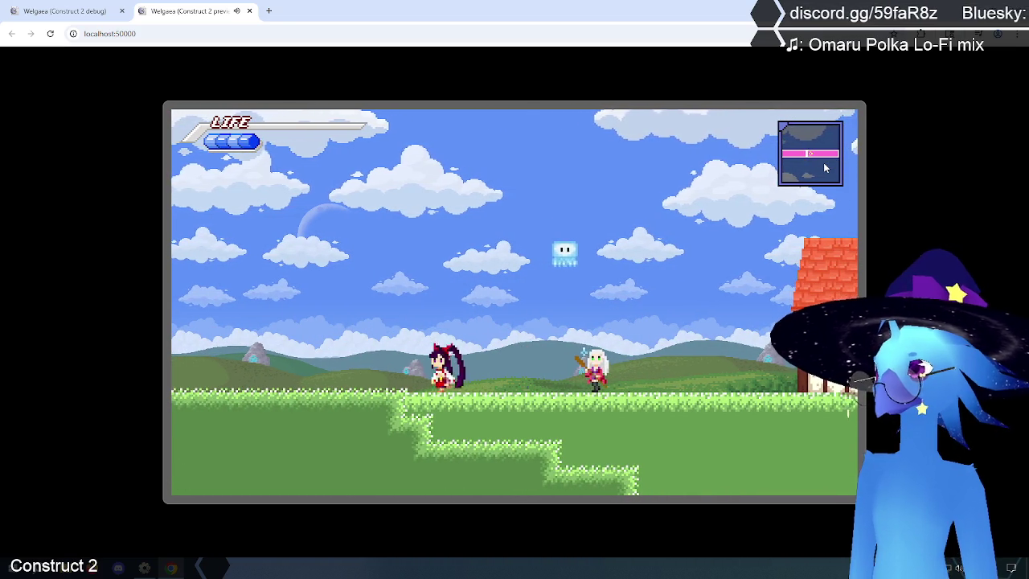
Run the character left off the ledge into the fenced water area, then return to the engine event sheet.
key("Right")
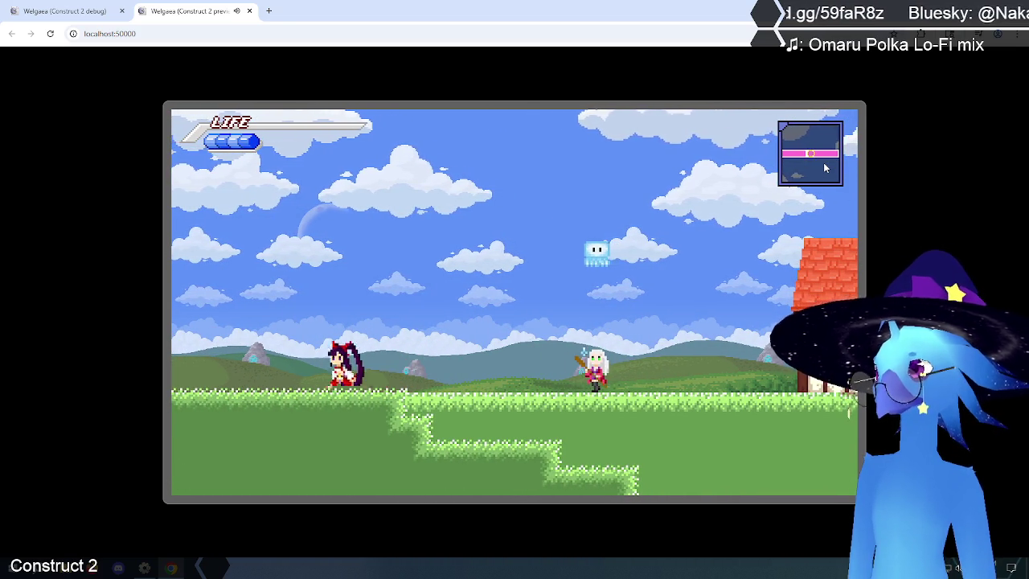
key("Right")
key("Left")
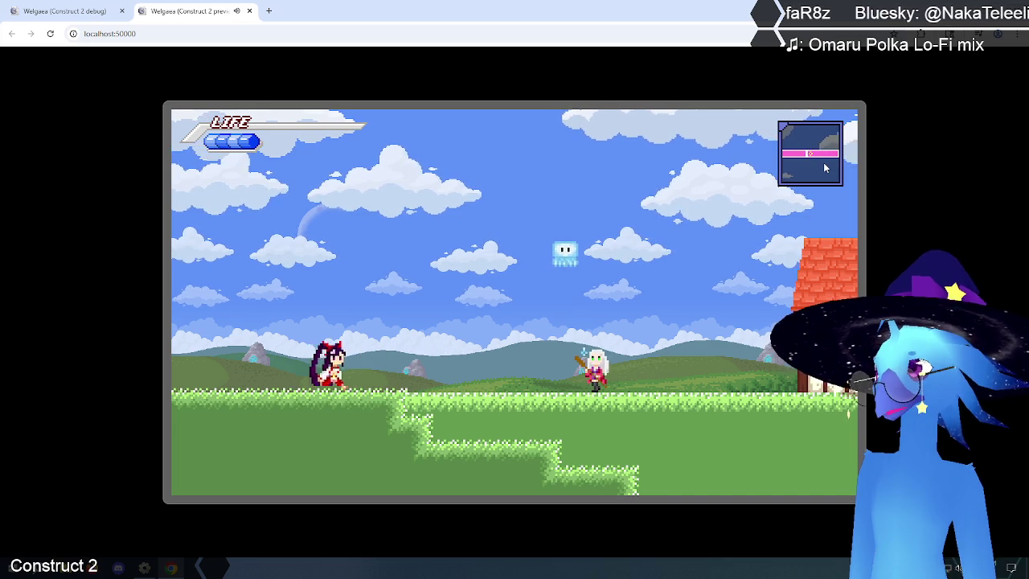
key("Right")
key("Left")
key("Left")
key("Up")
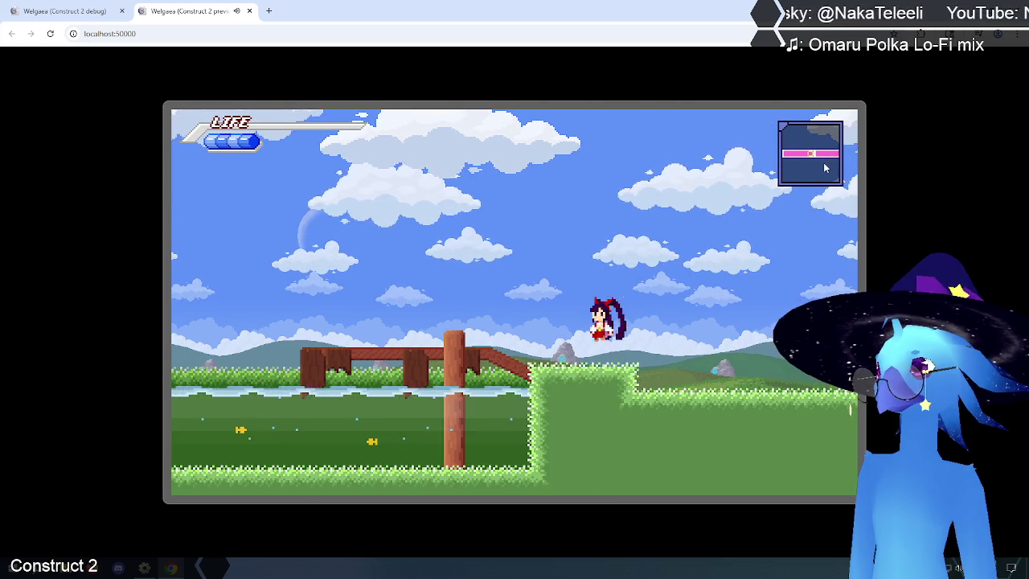
key("Left")
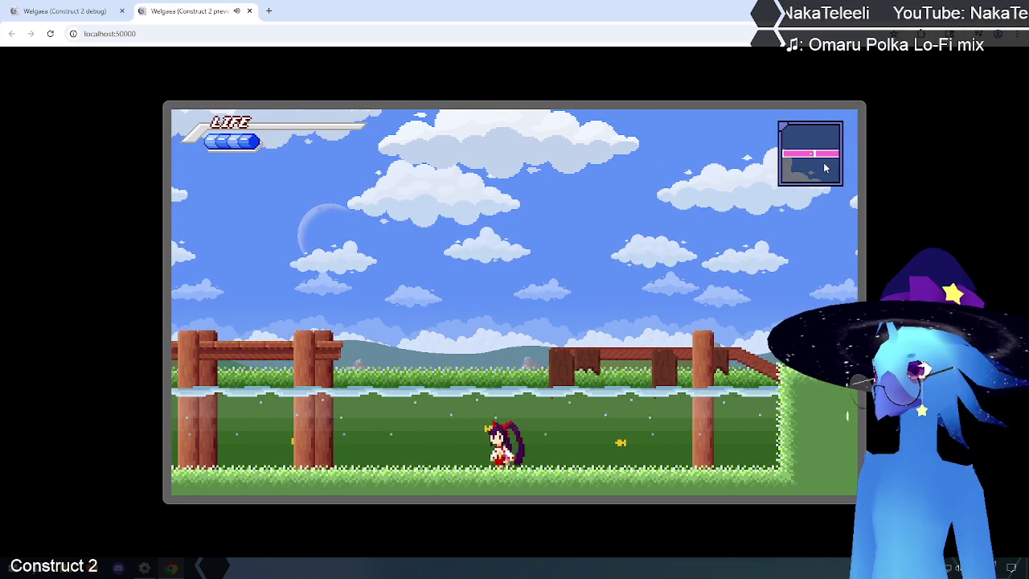
key("Left")
key("Left")
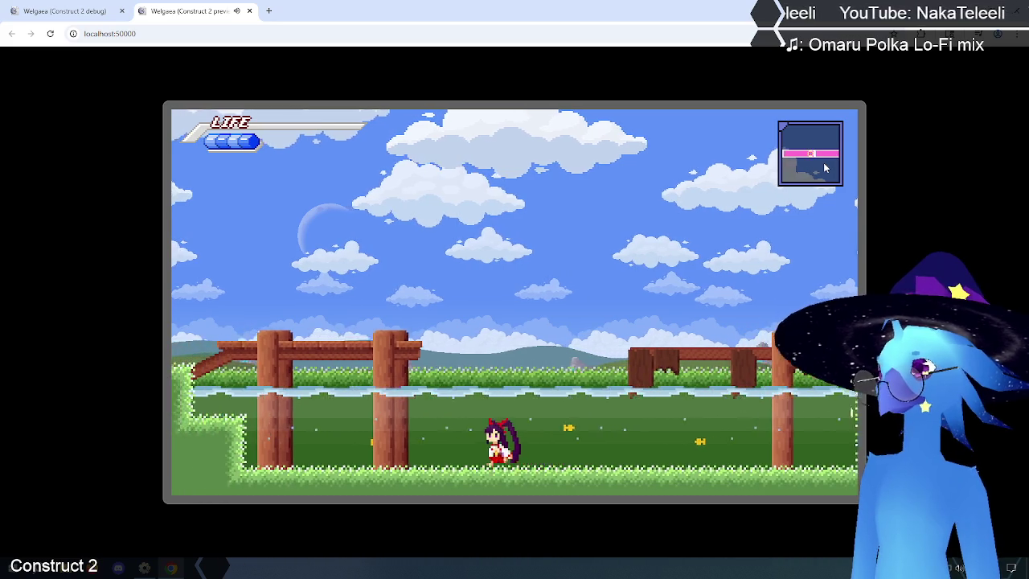
key("Left")
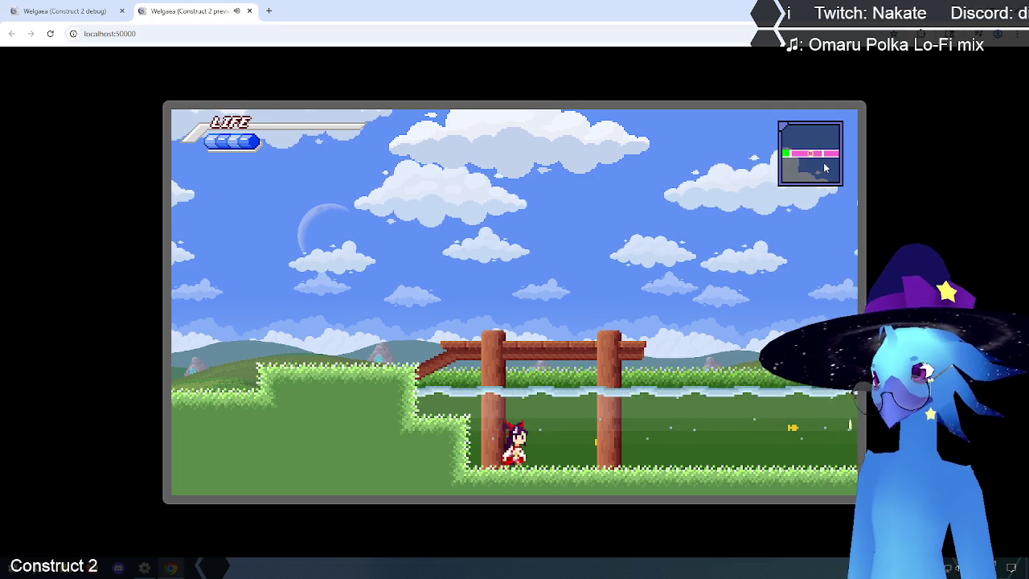
key("Right")
key("Right")
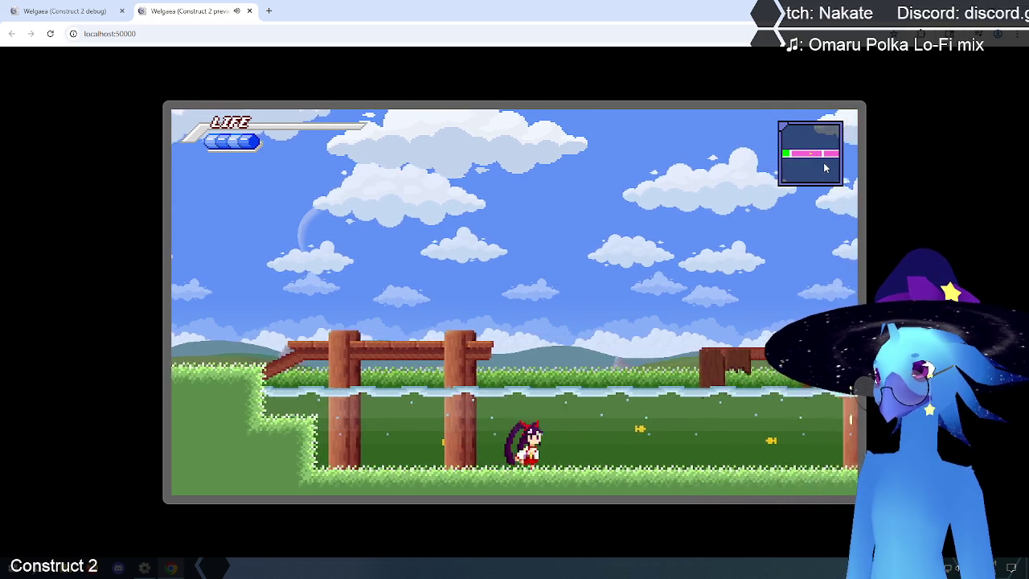
key("alt+Tab")
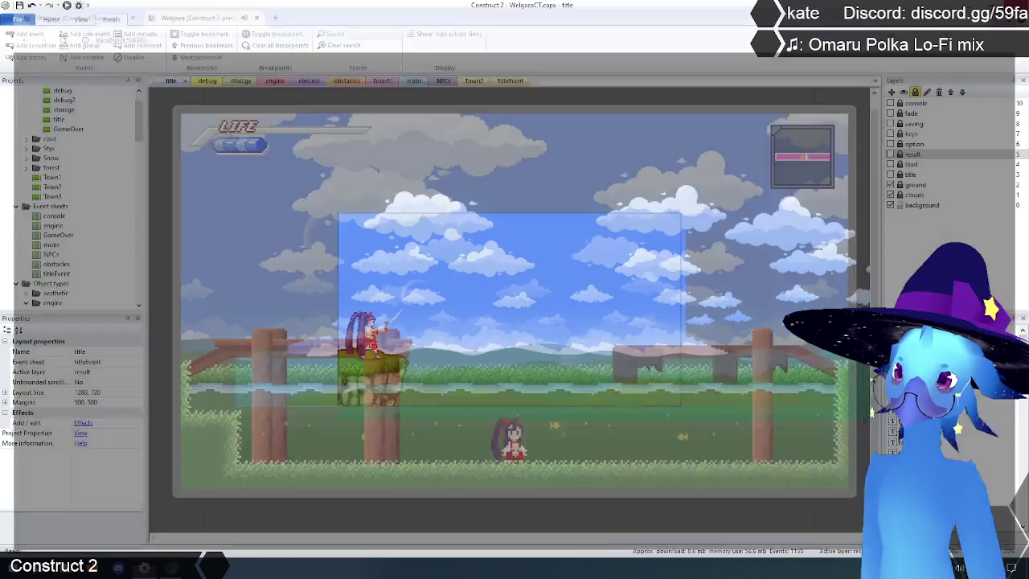
left_click(274, 82)
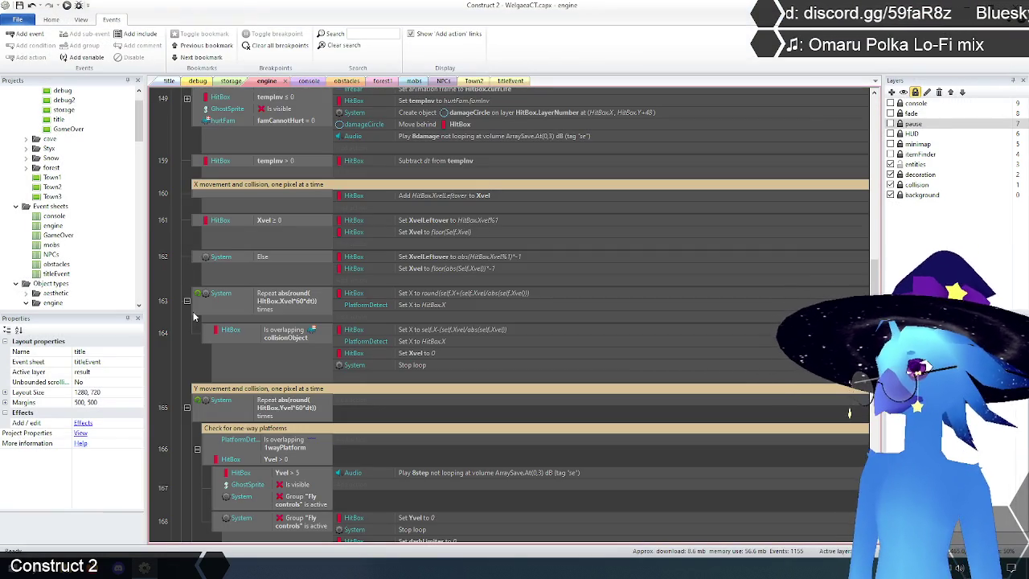
Select events 160 through 162 and delete all three Xvel leftover events.
scroll(193, 317, "up", 2)
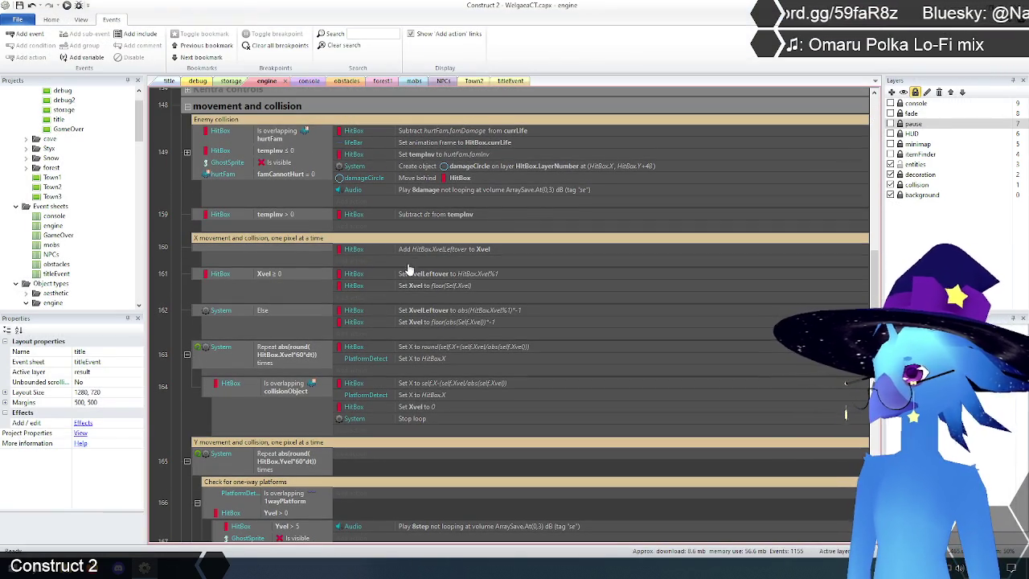
left_click(252, 256)
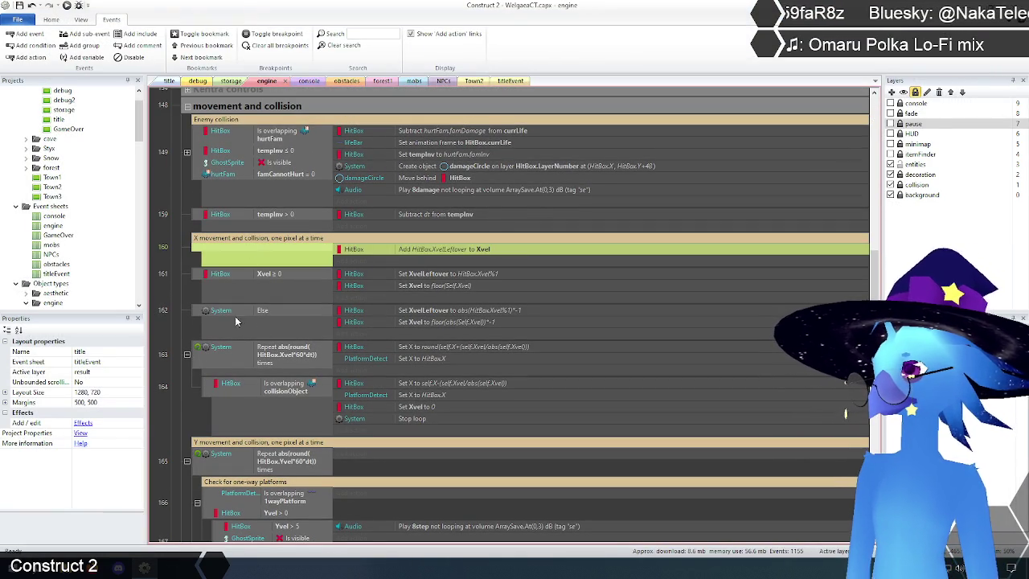
left_click(193, 314, "shift")
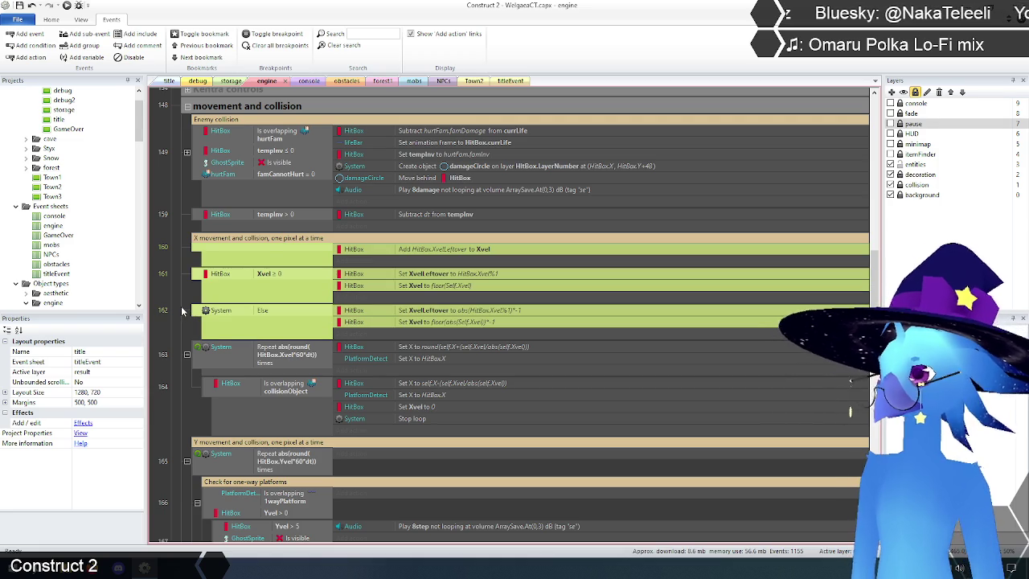
key("Delete")
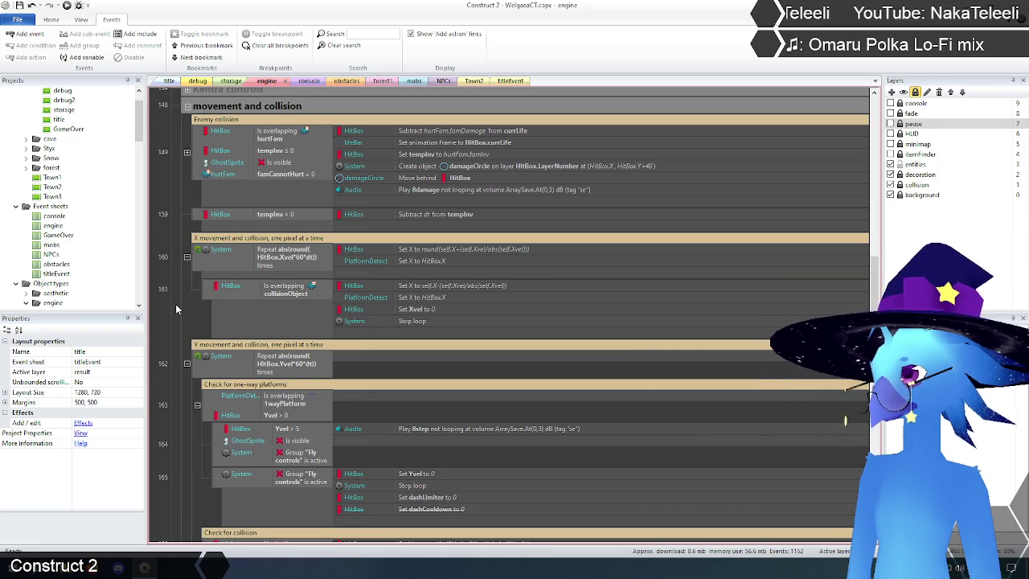
scroll(177, 308, "up", 1)
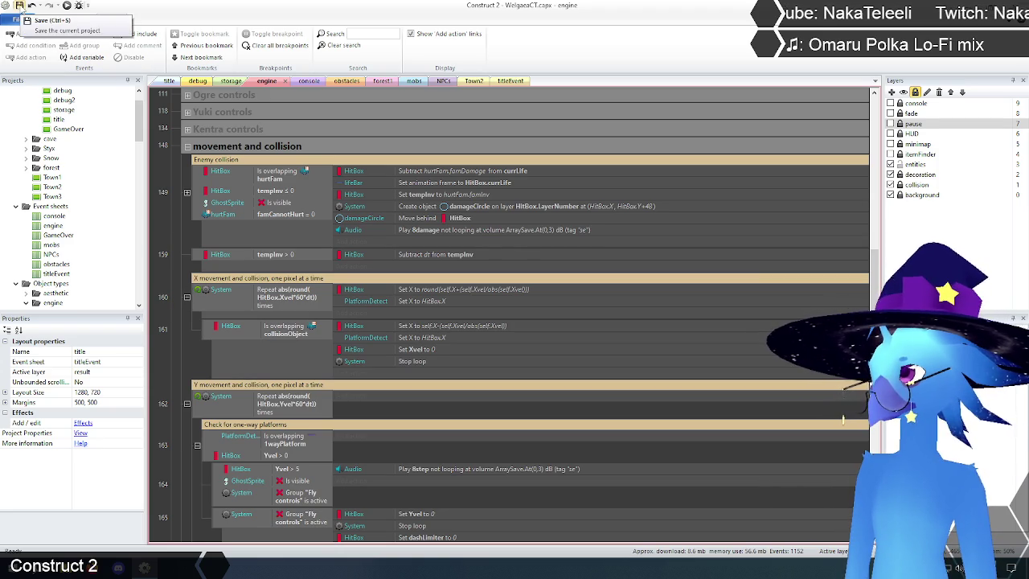
Preview the game from the title layout and load Save 1.
left_click(170, 81)
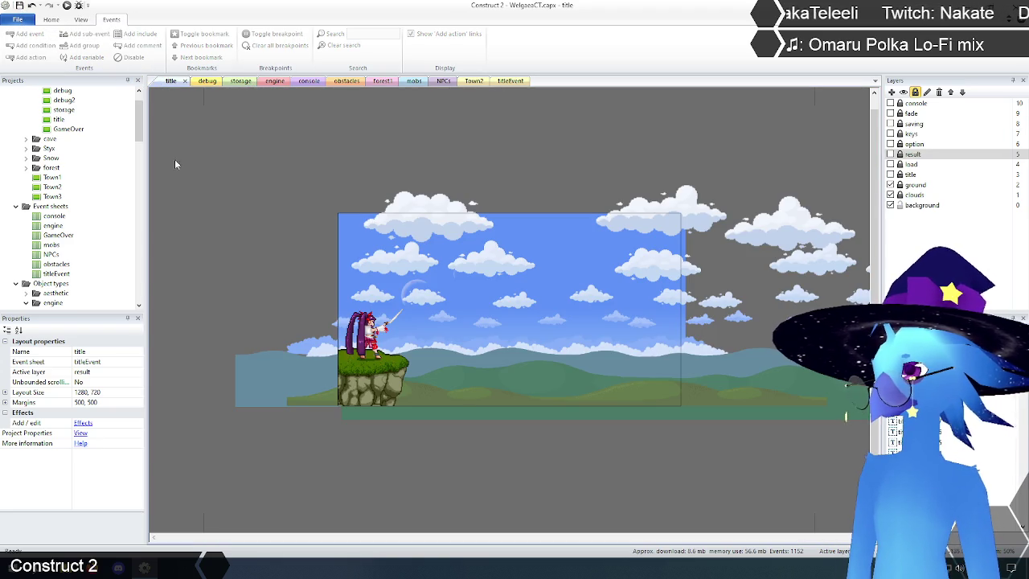
left_click(68, 6)
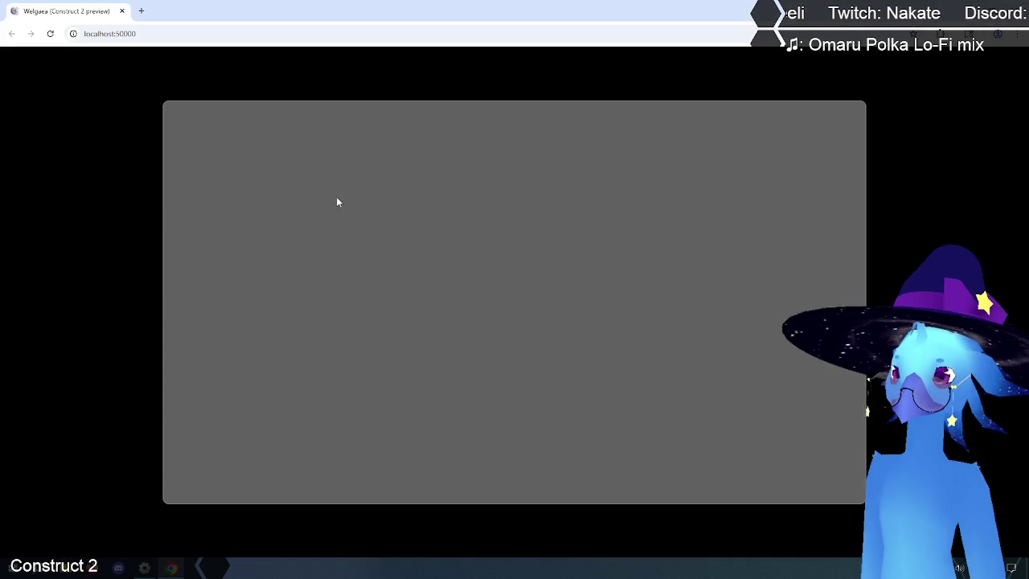
key("Return")
key("Return")
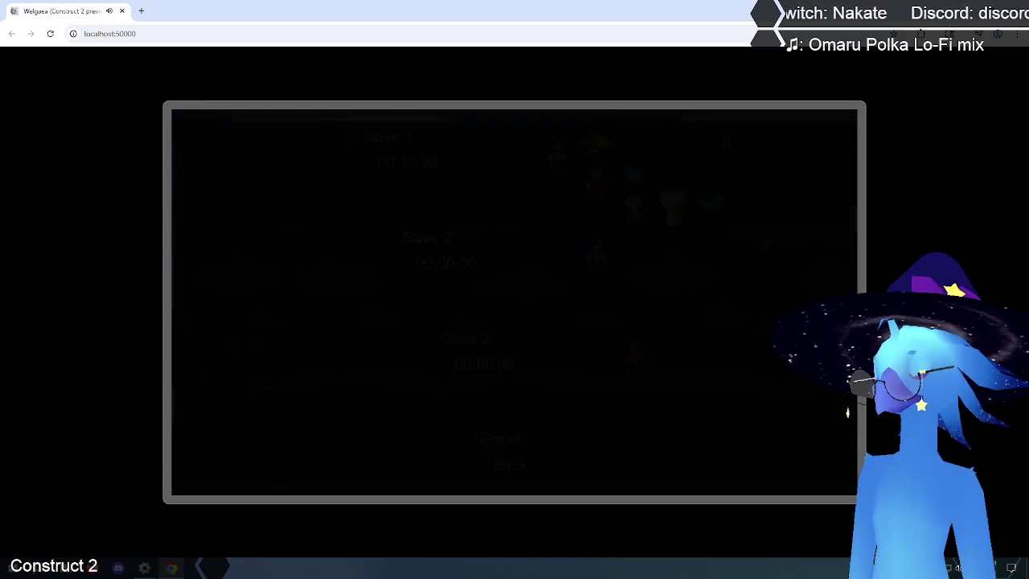
Walk the character back and forth in Ruto Village, then dash far left.
key("Right")
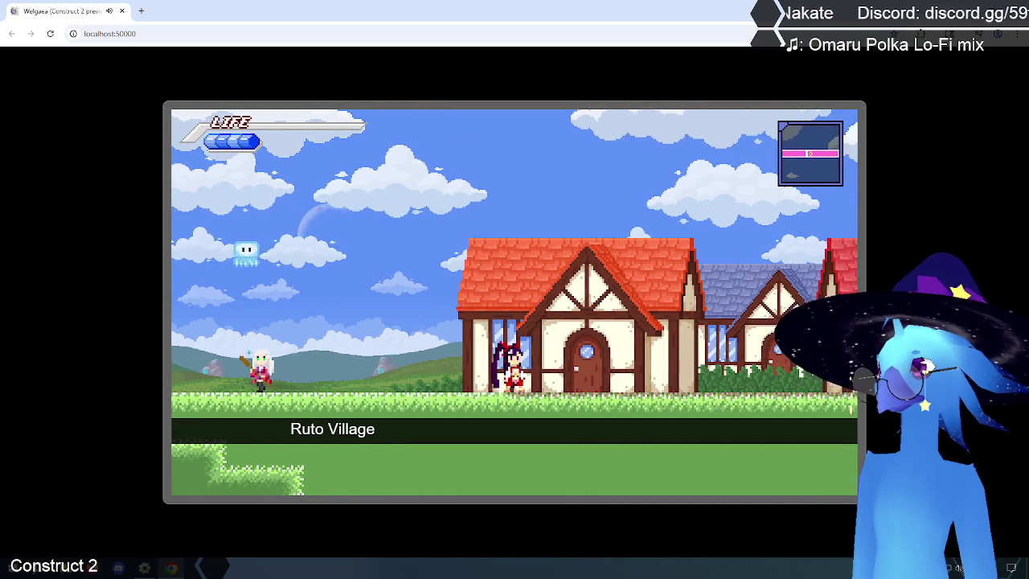
key("Left")
key("Right")
key("Left")
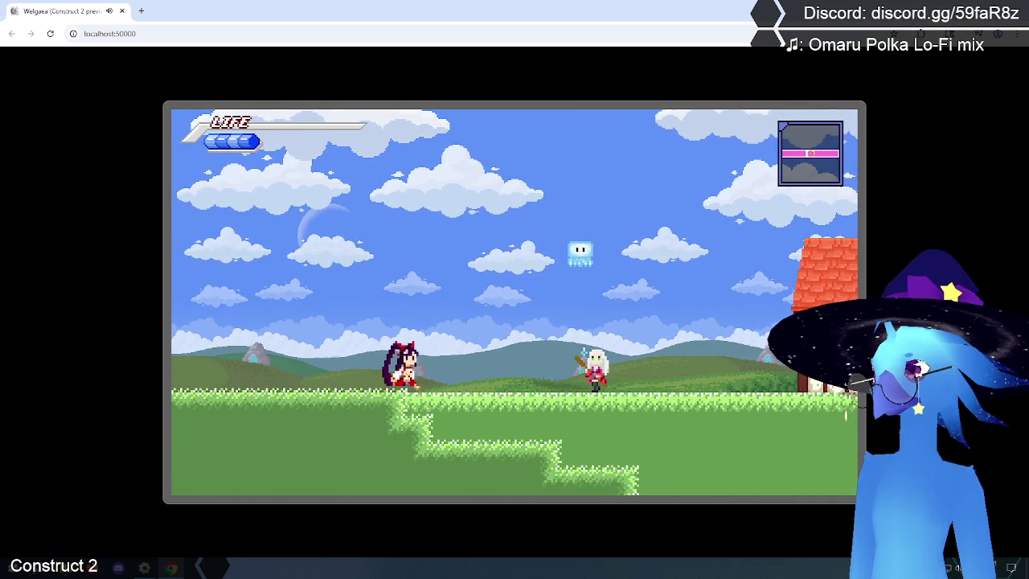
key("Left")
key("Right")
key("Left")
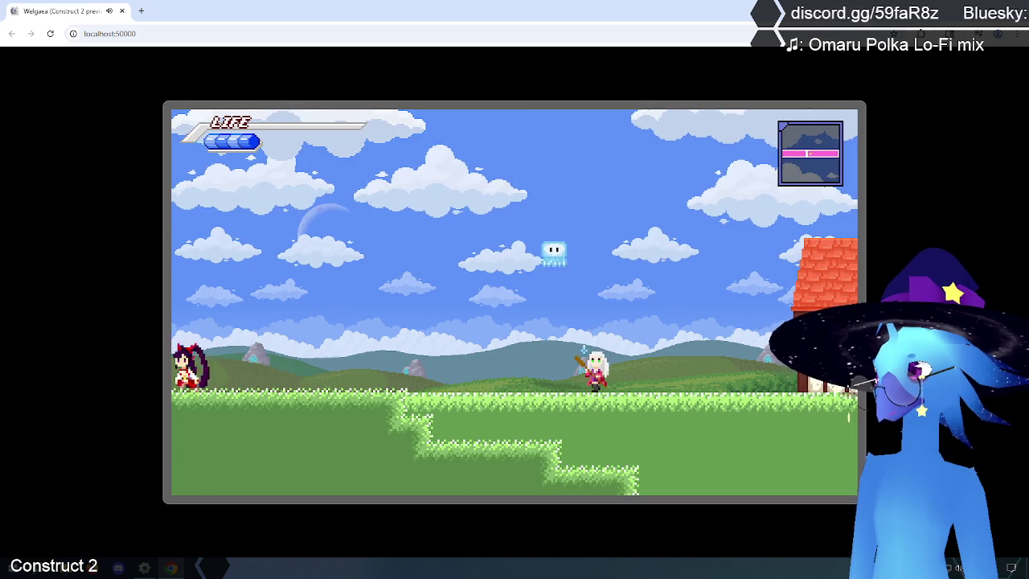
Move through the fenced water area, then close the preview and return to the engine event sheet.
key("Left")
key("Up")
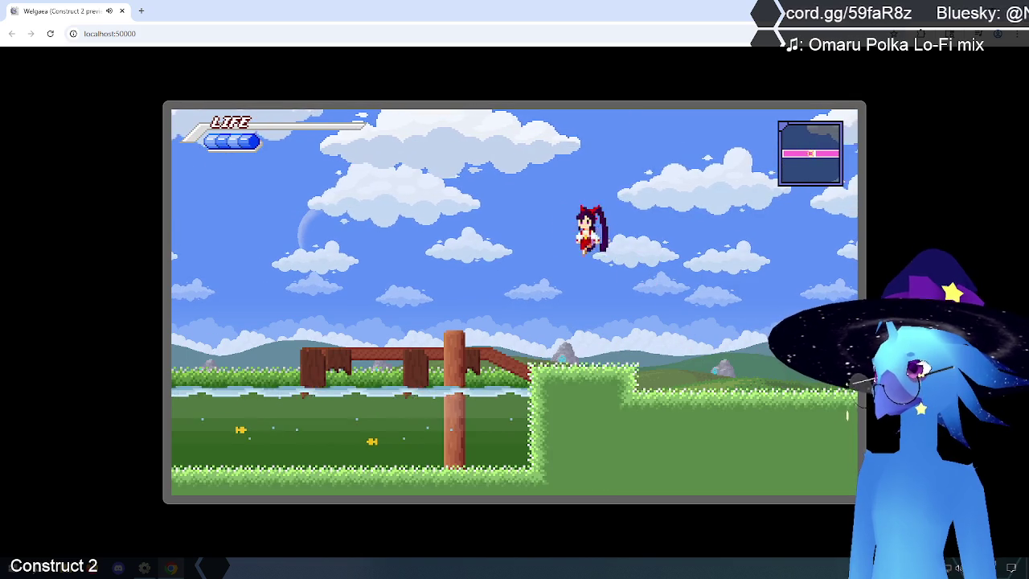
key("Left")
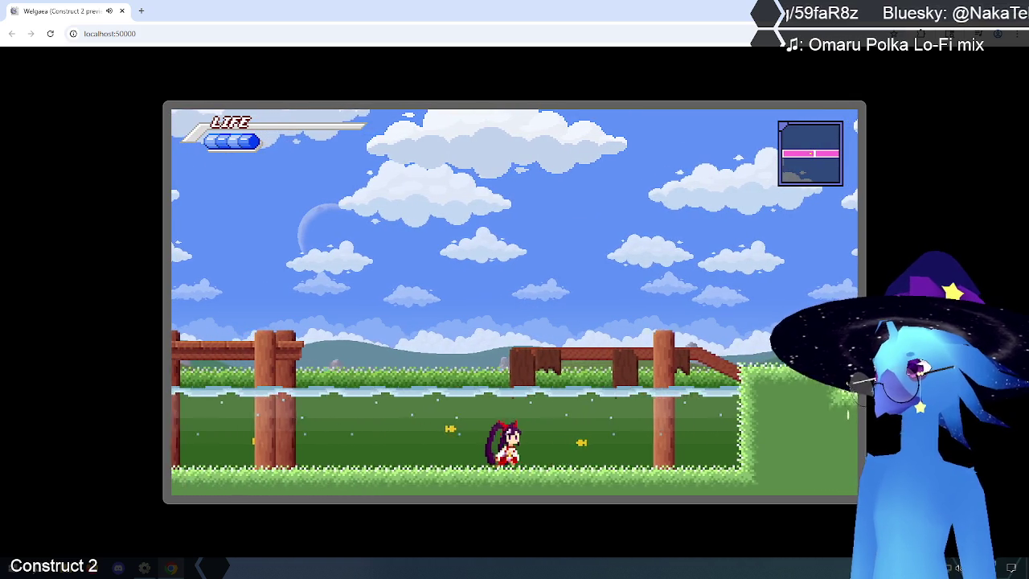
key("Right")
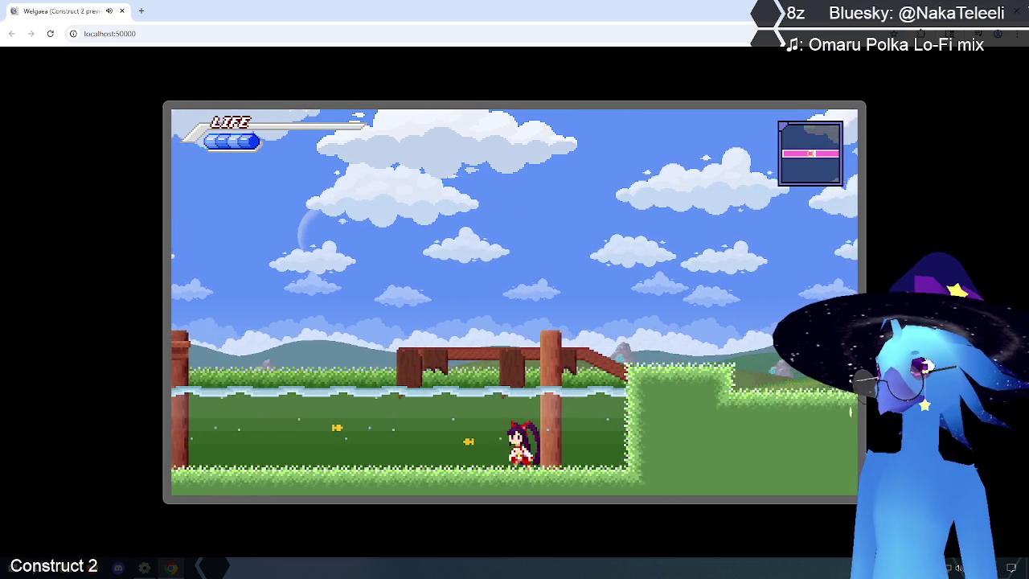
key("Left")
key("Left")
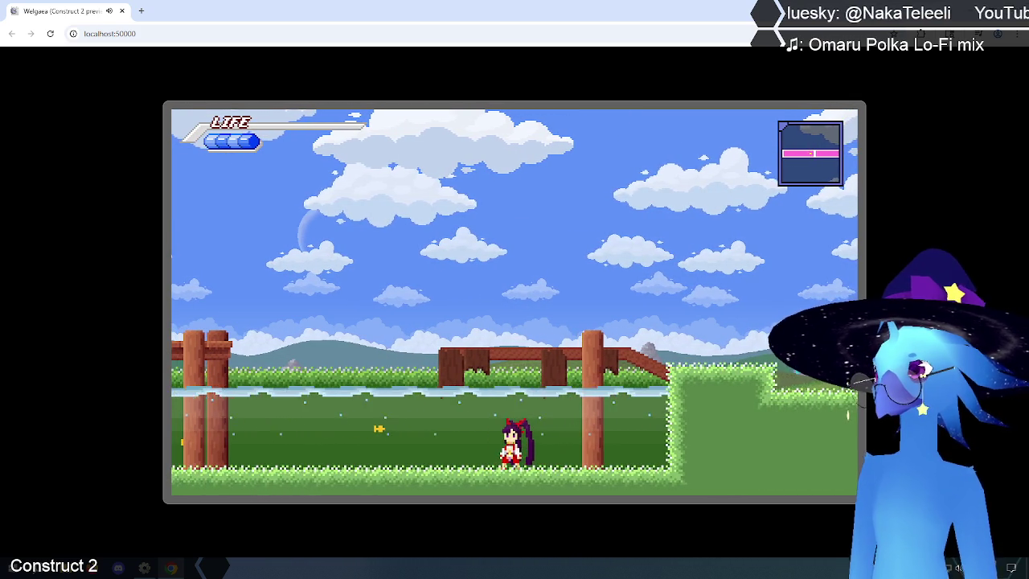
key("ctrl+w")
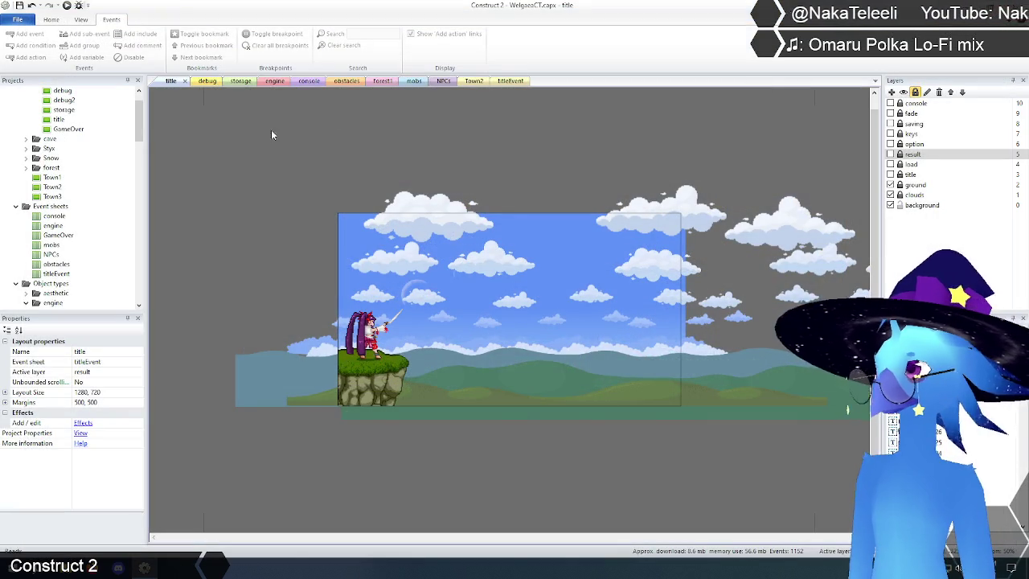
left_click(274, 82)
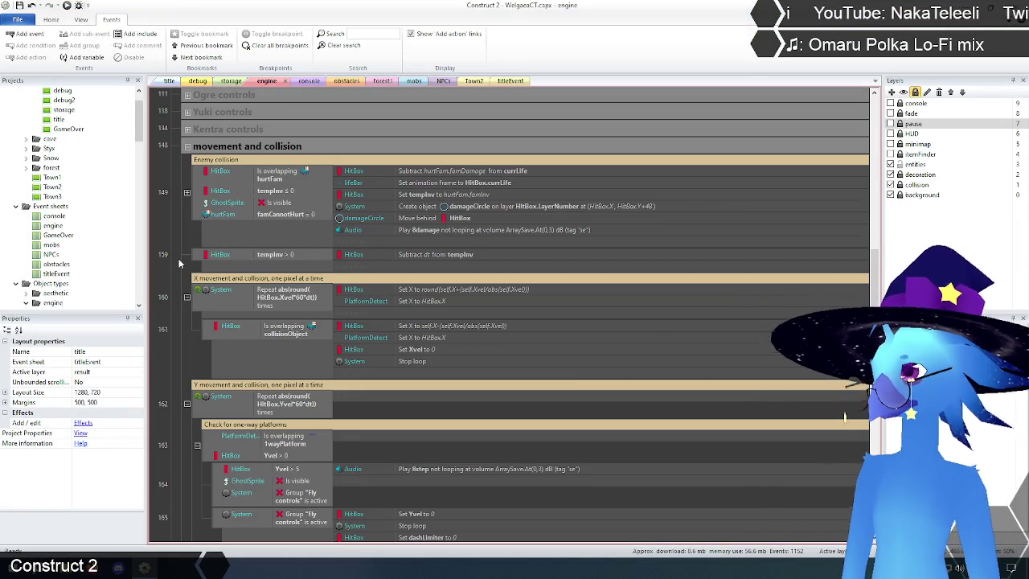
Scroll back up the engine event sheet and collapse the 'movement and collision' group.
scroll(180, 277, "down", 3)
scroll(180, 277, "down", 2)
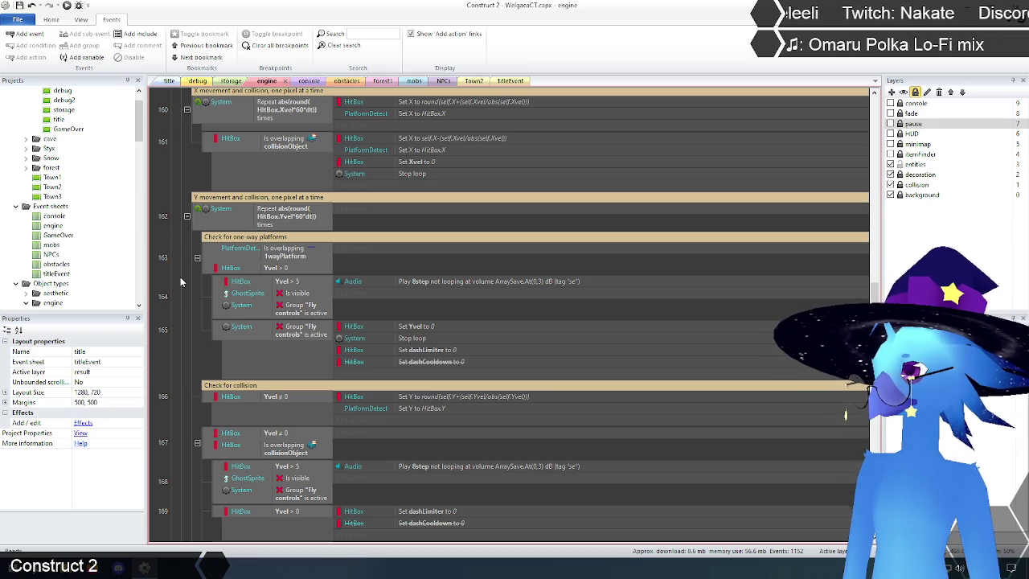
scroll(180, 277, "up", 4)
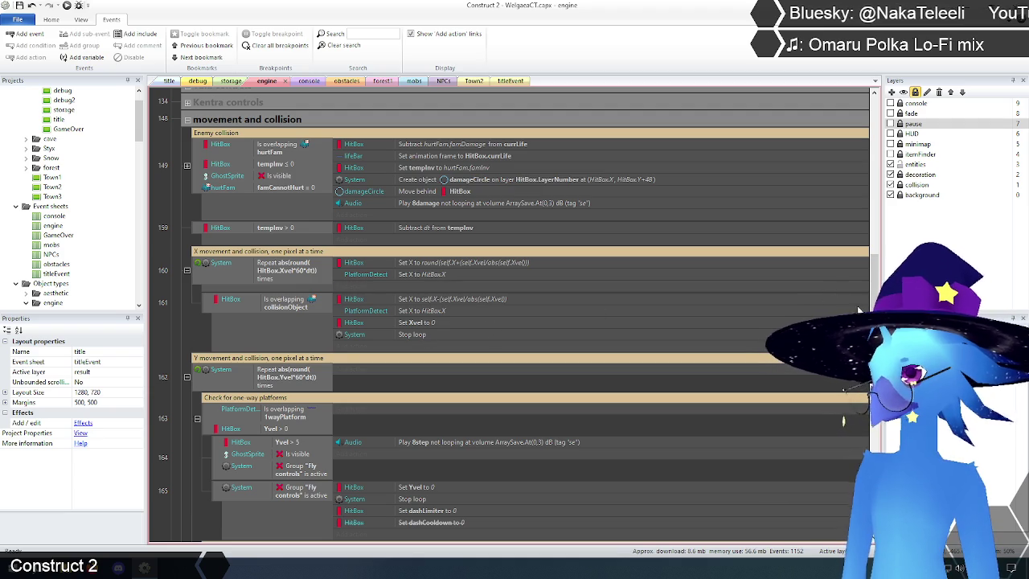
scroll(874, 299, "up", 2)
mouse_move(874, 299)
left_mouse_down()
mouse_move(875, 132)
mouse_move(879, 251)
left_mouse_up()
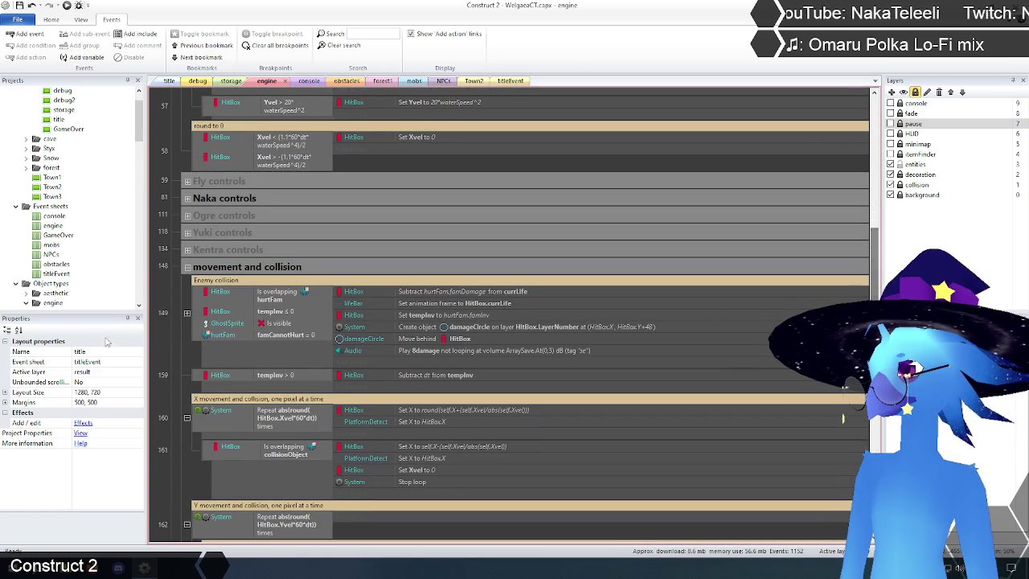
left_click(188, 268)
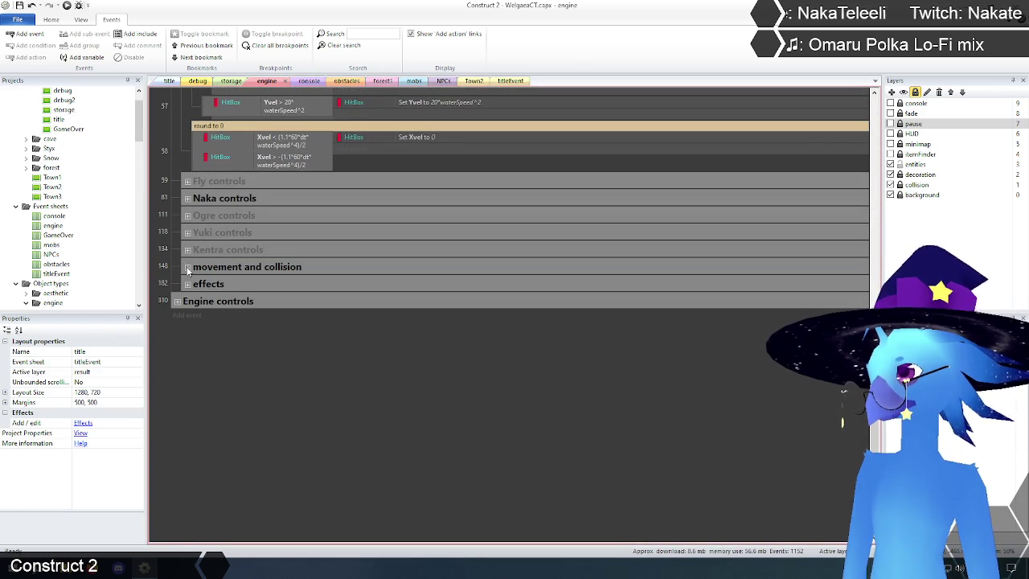
Expand the 'effects' group and scroll to the events setting Fly, Fall, Jump and Idle animations.
left_click(187, 284)
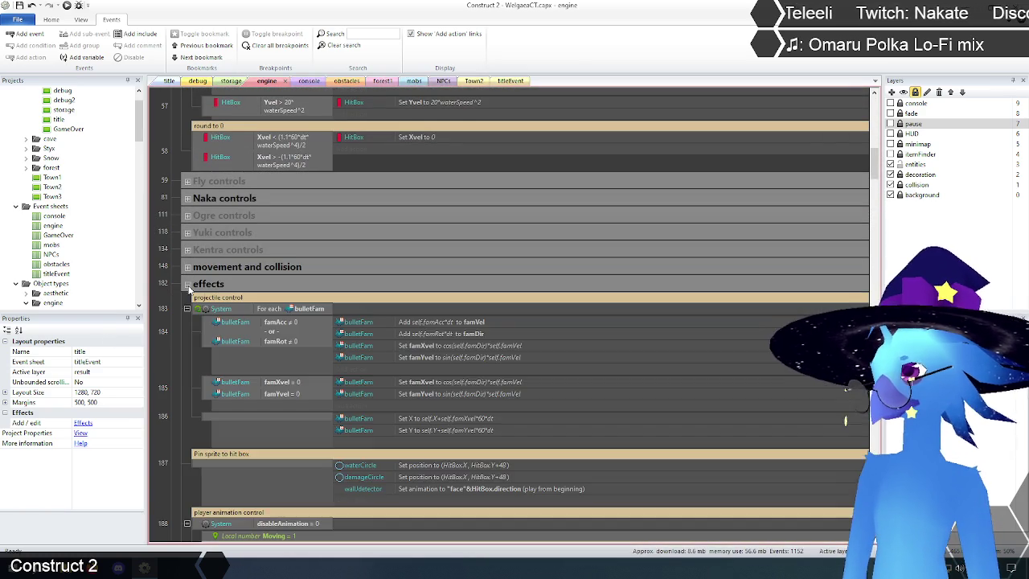
scroll(595, 342, "down", 8)
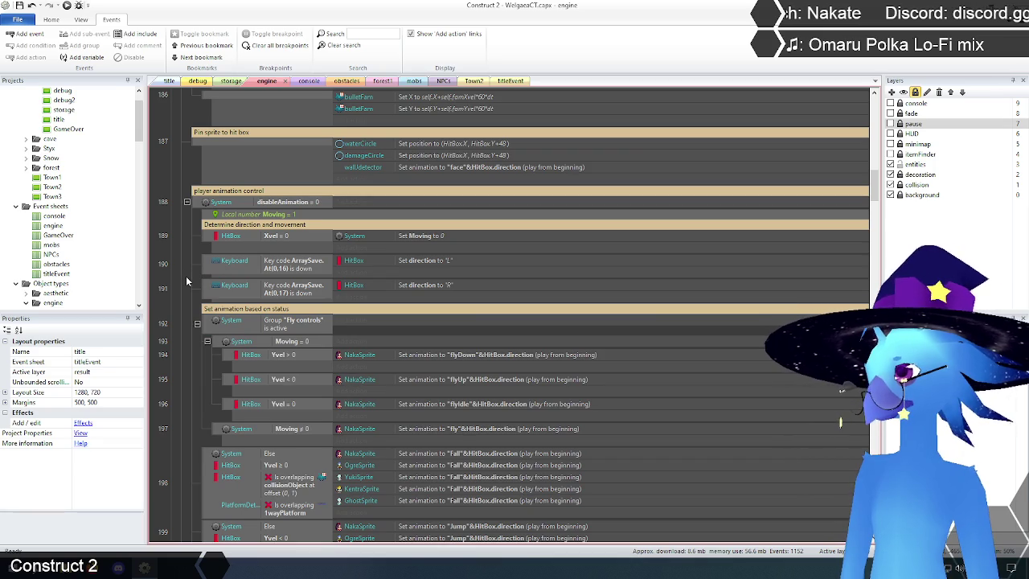
scroll(186, 279, "down", 3)
scroll(186, 279, "down", 1)
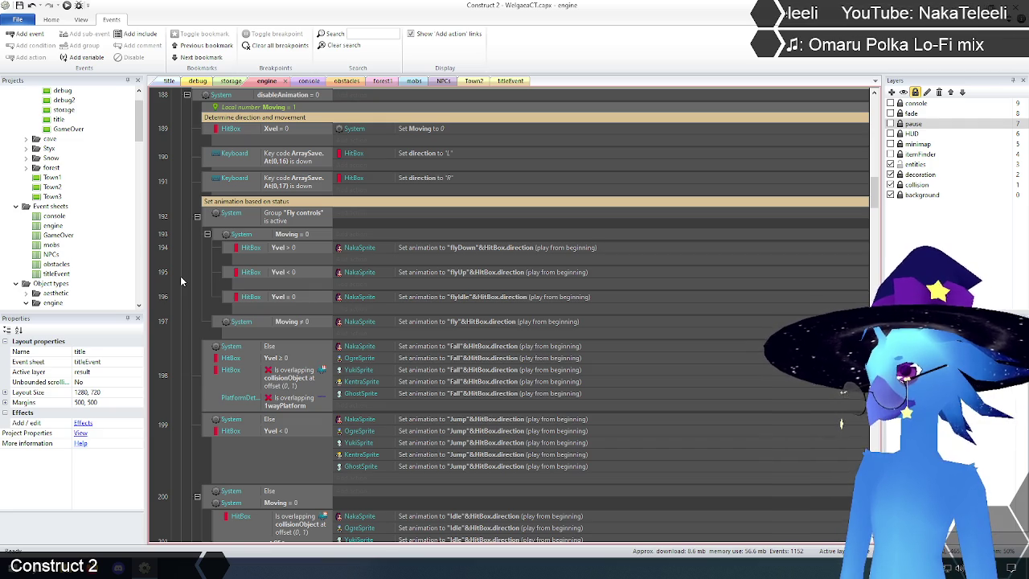
scroll(181, 280, "up", 3)
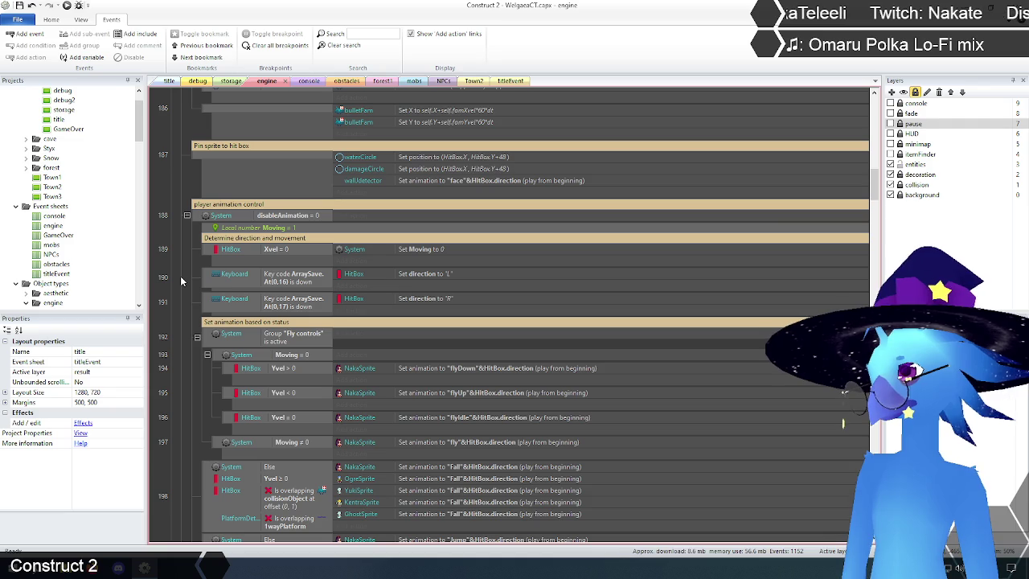
scroll(181, 281, "down", 1)
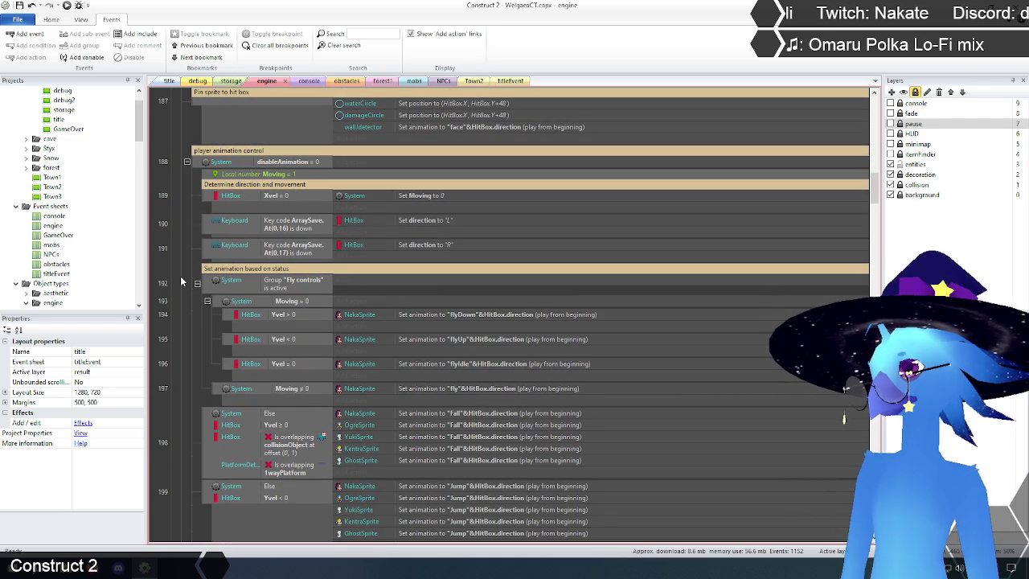
scroll(181, 281, "up", 1)
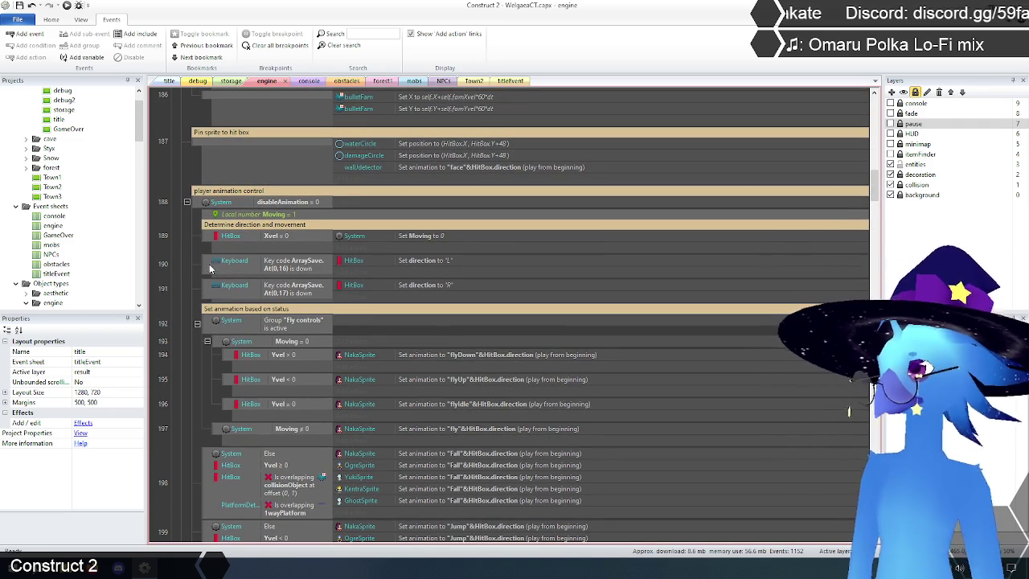
Paste event 189's 'Set Moving to 0' action into events 190 and 191.
left_click(432, 237)
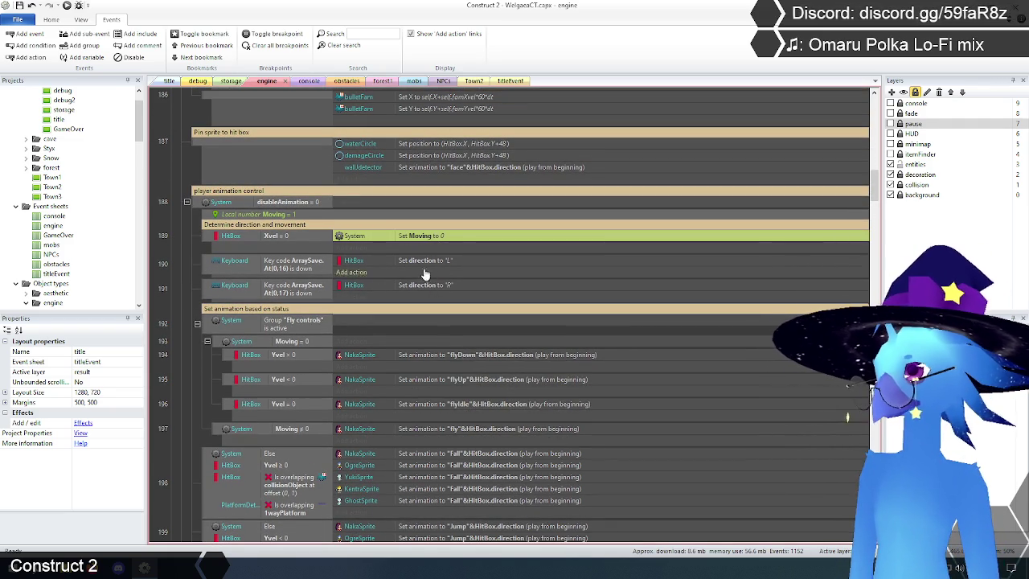
left_click(426, 263)
key("ctrl+v")
left_click(427, 296)
key("ctrl+v")
Change the pasted actions in events 190 and 191 to set Moving to 1.
left_click(434, 273)
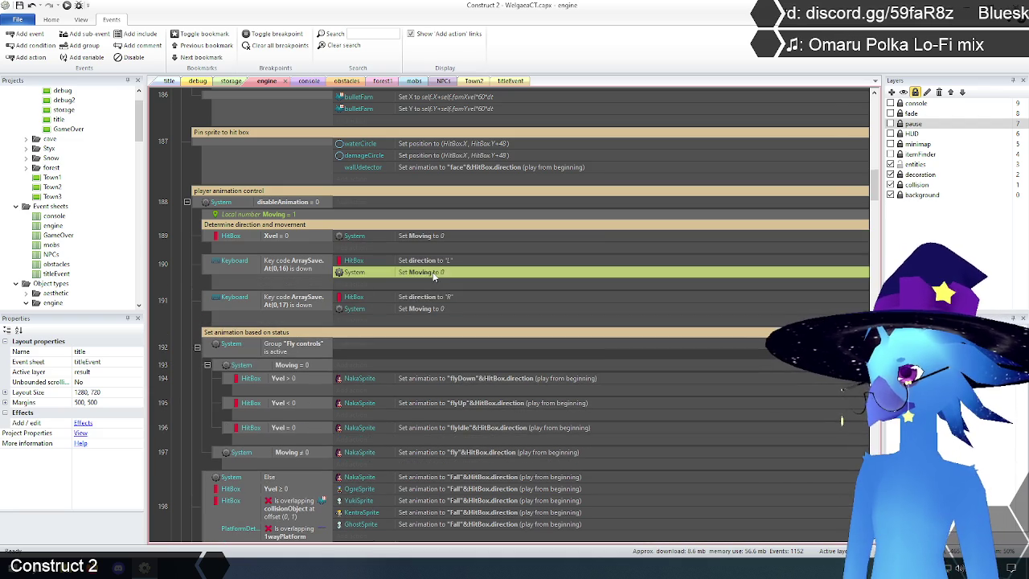
double_click(439, 272)
double_click(407, 160)
type("1")
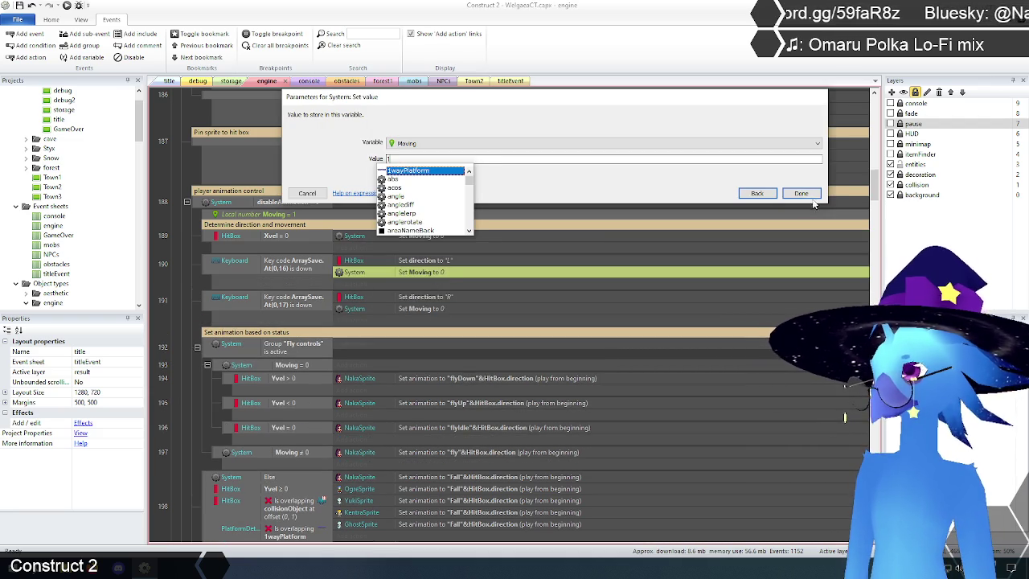
left_click(803, 194)
double_click(441, 310)
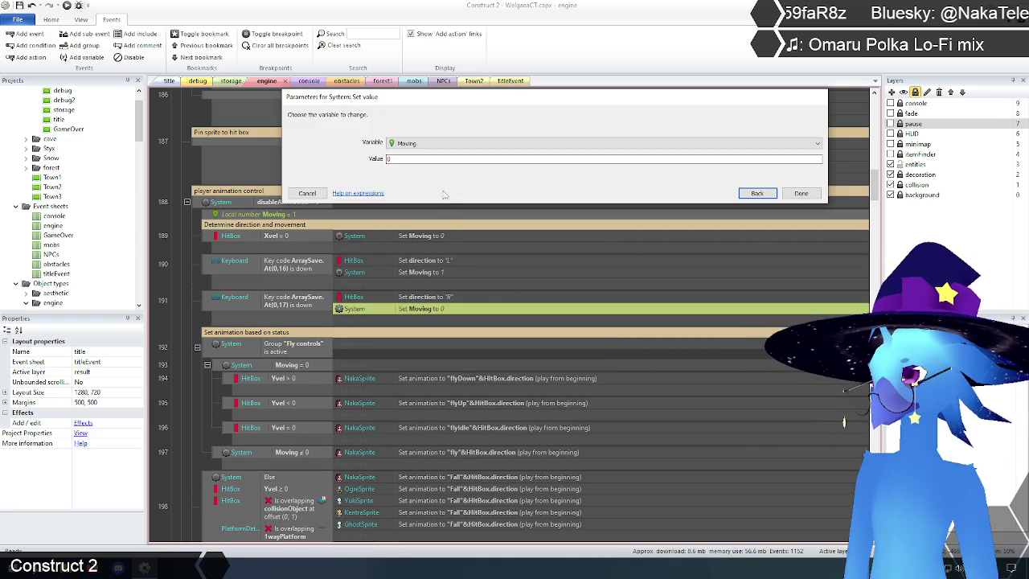
double_click(425, 159)
type("1")
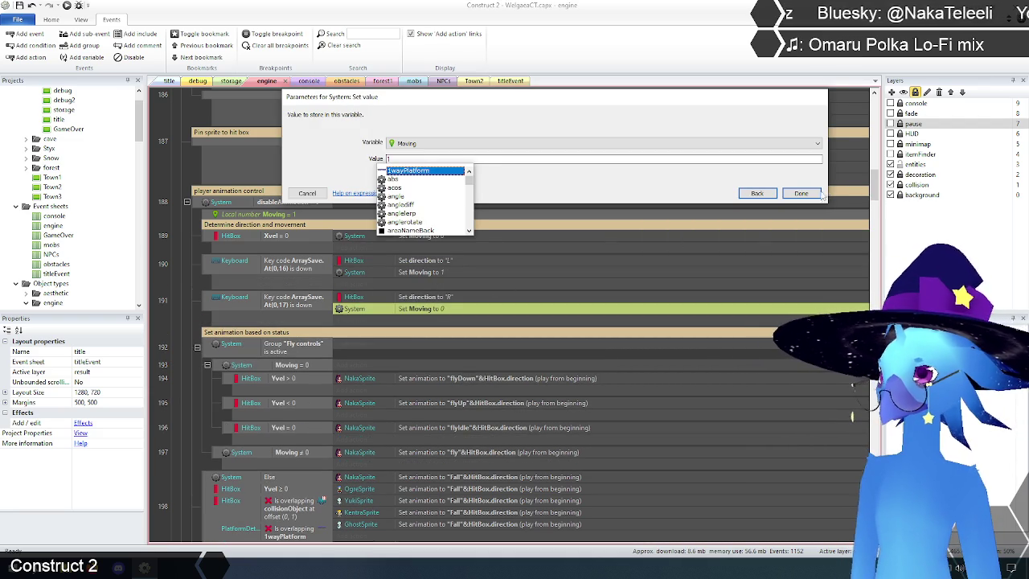
left_click(802, 194)
left_click(180, 292)
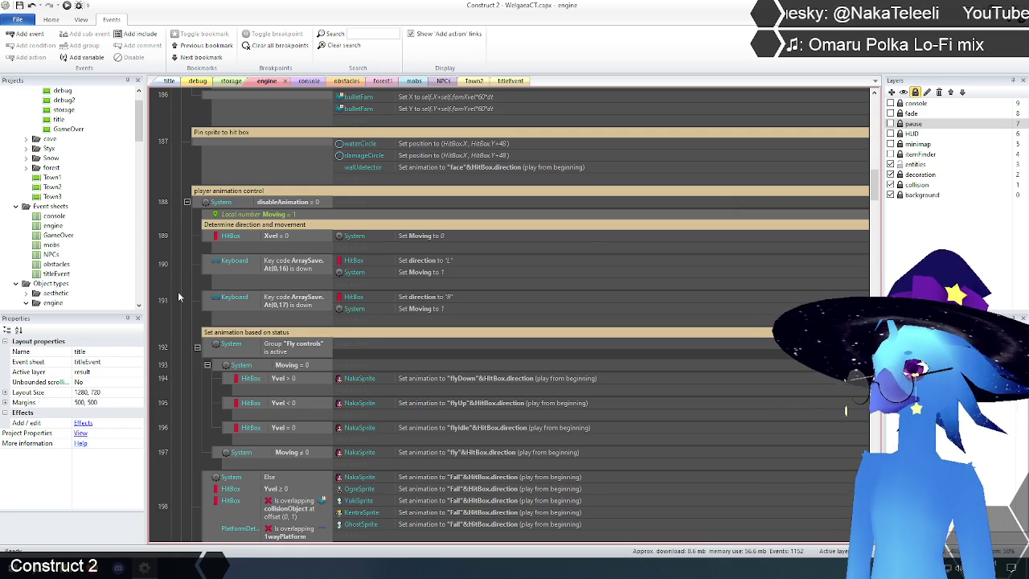
Recheck event 189's Set Moving action, then preview the game from the title layout.
scroll(183, 295, "down", 1)
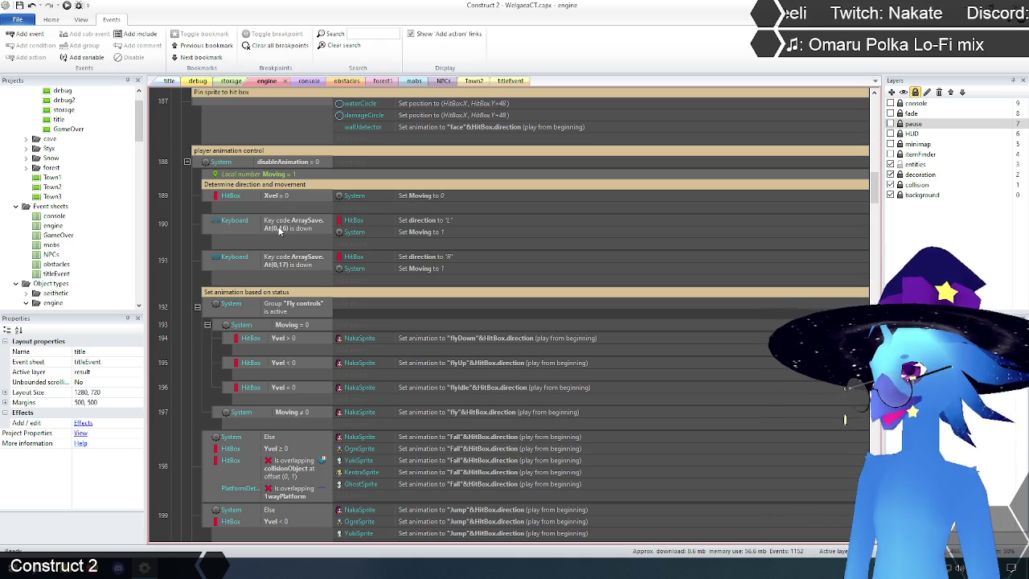
left_click(428, 198)
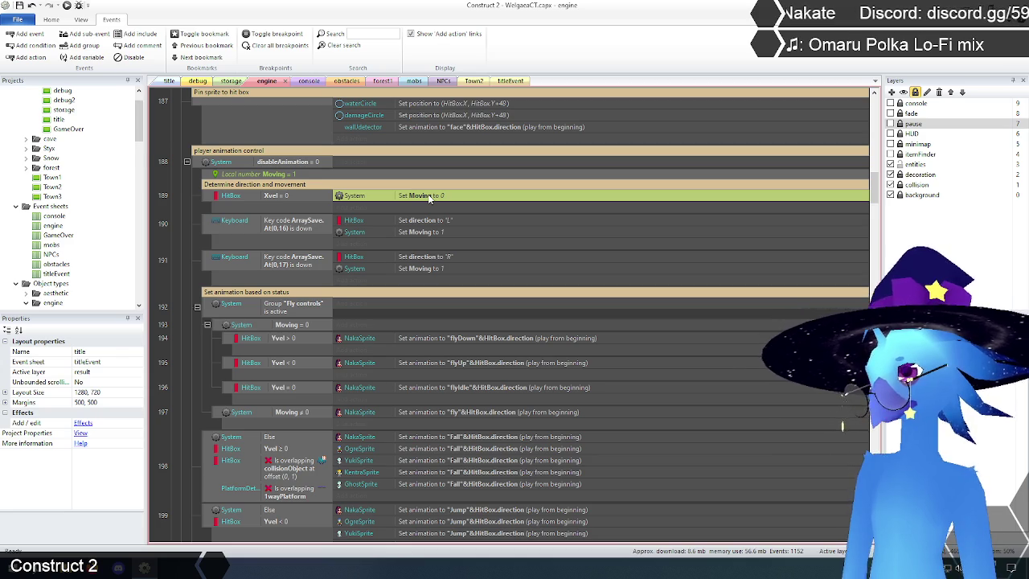
scroll(452, 342, "down", 2)
left_click(169, 81)
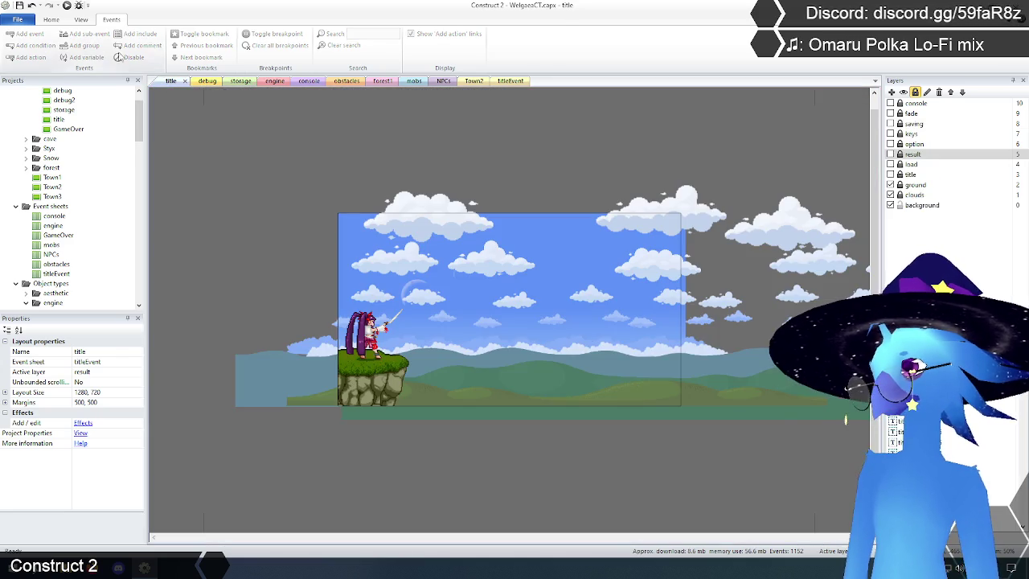
left_click(68, 6)
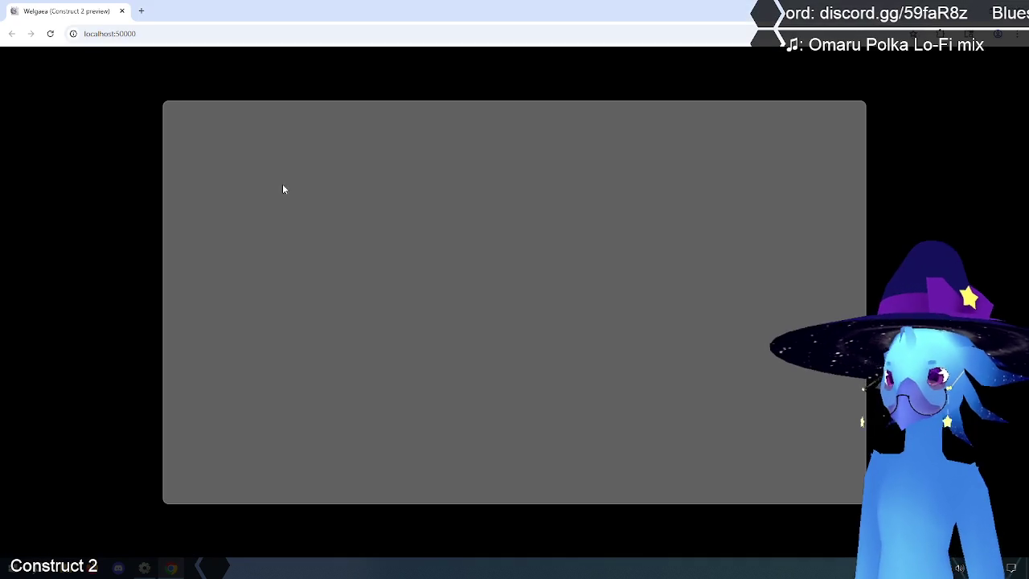
Start the game from the title menu and walk the player around Ruto Village.
key("Return")
key("Return")
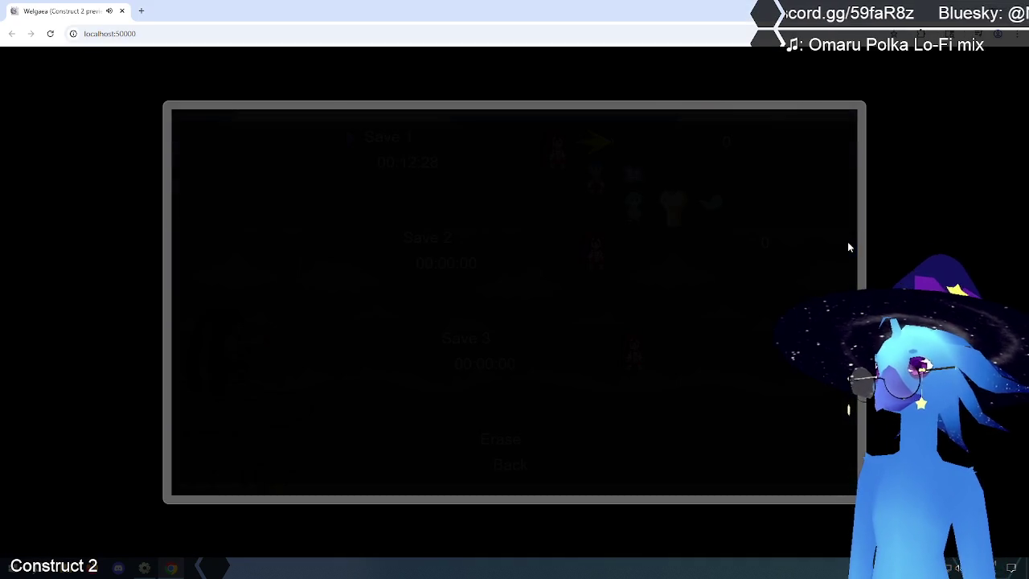
key("Right")
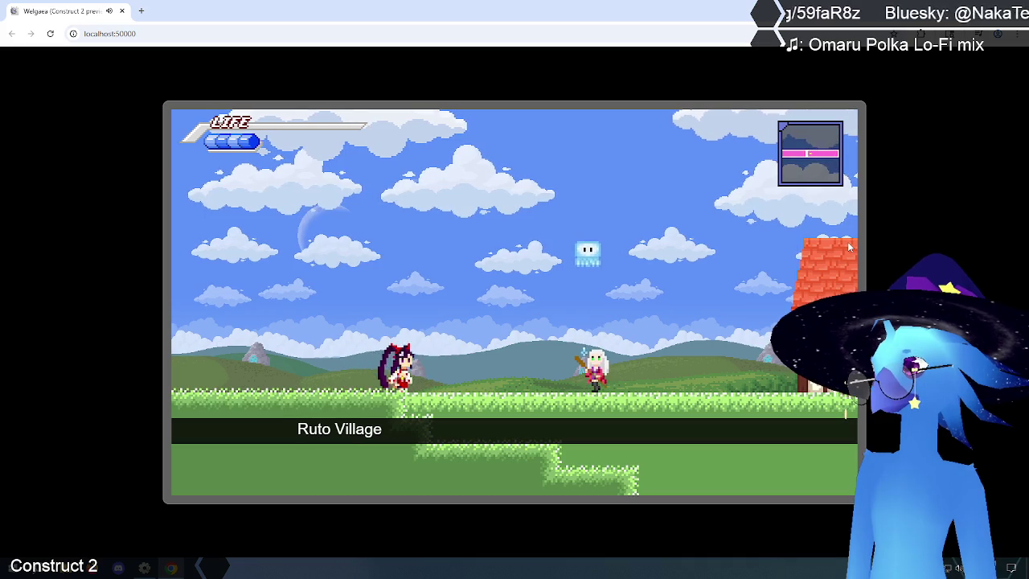
key("Left")
key("Right")
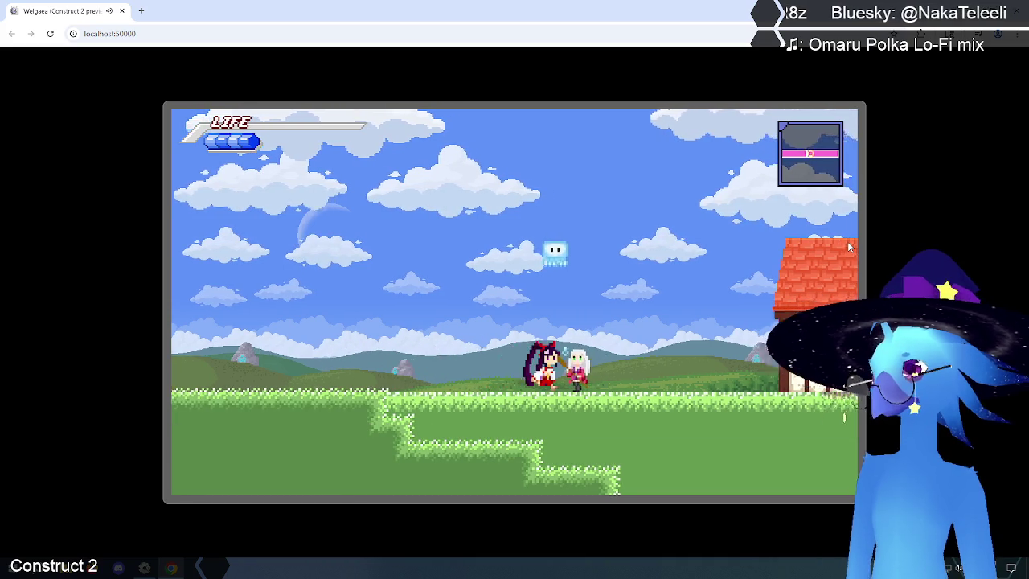
key("Left")
key("Up")
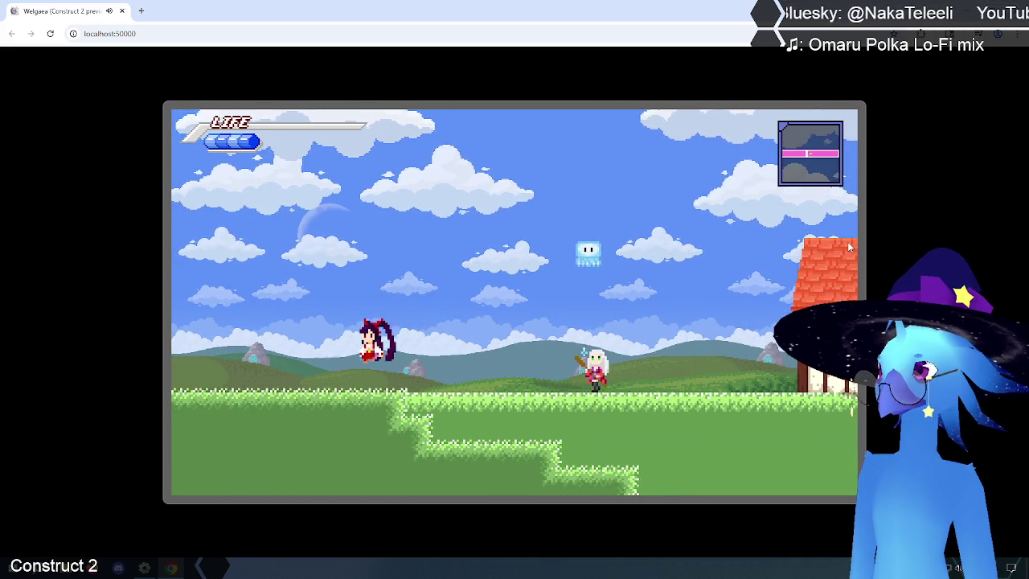
Run the player left through the fenced area, then back right toward the raised ledge.
key("Left")
key("Up")
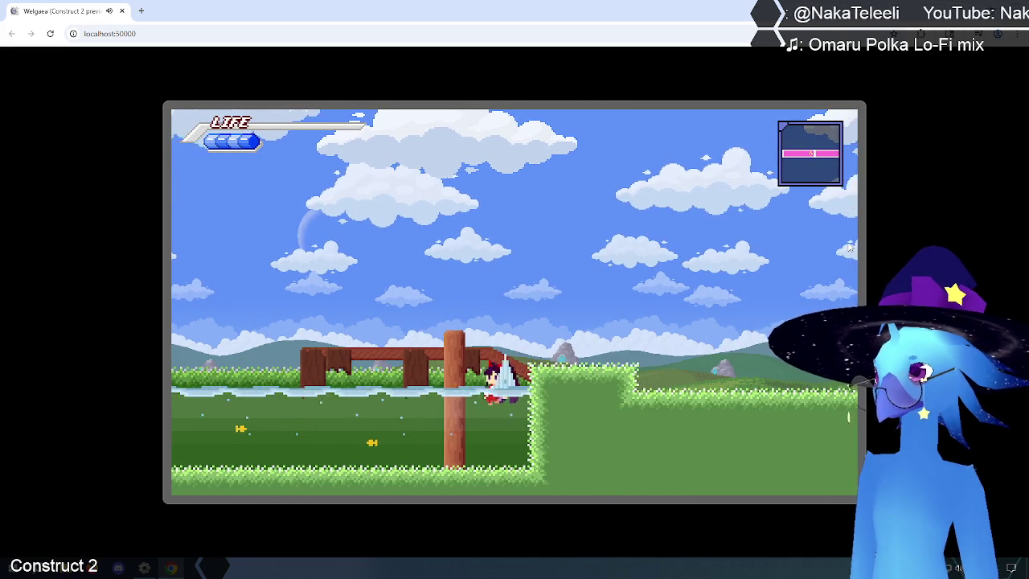
key("Left")
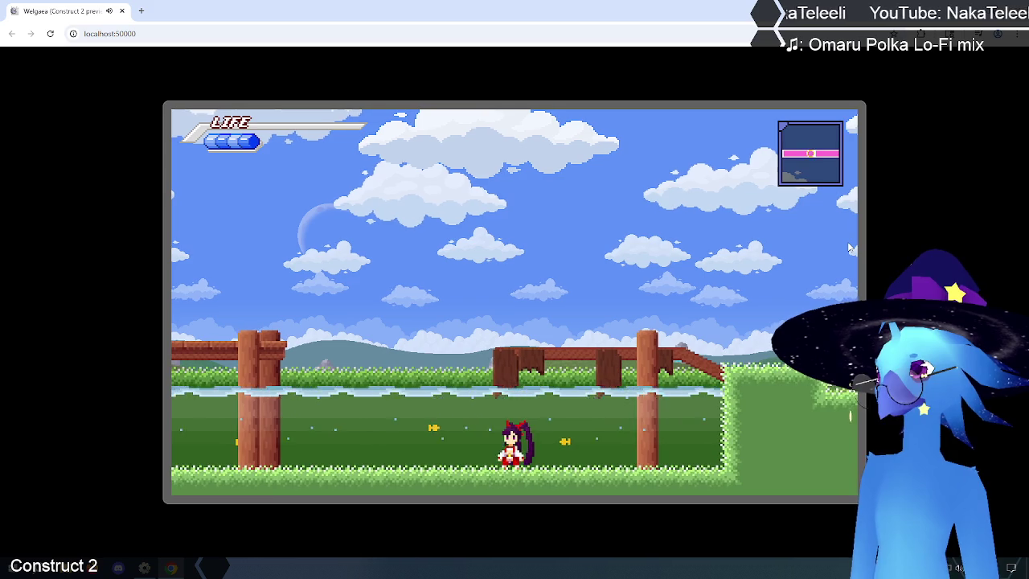
key("Left")
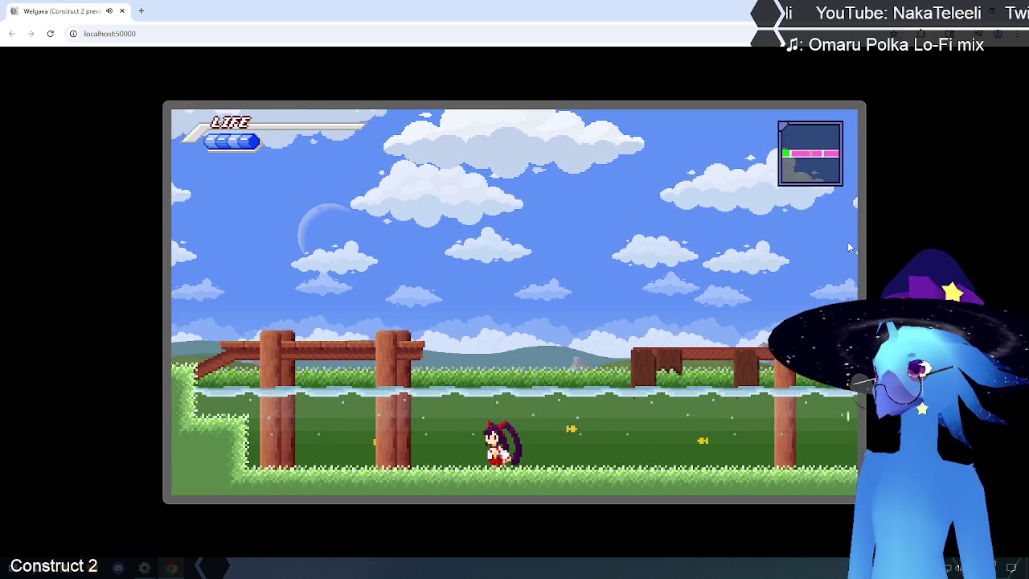
key("Left")
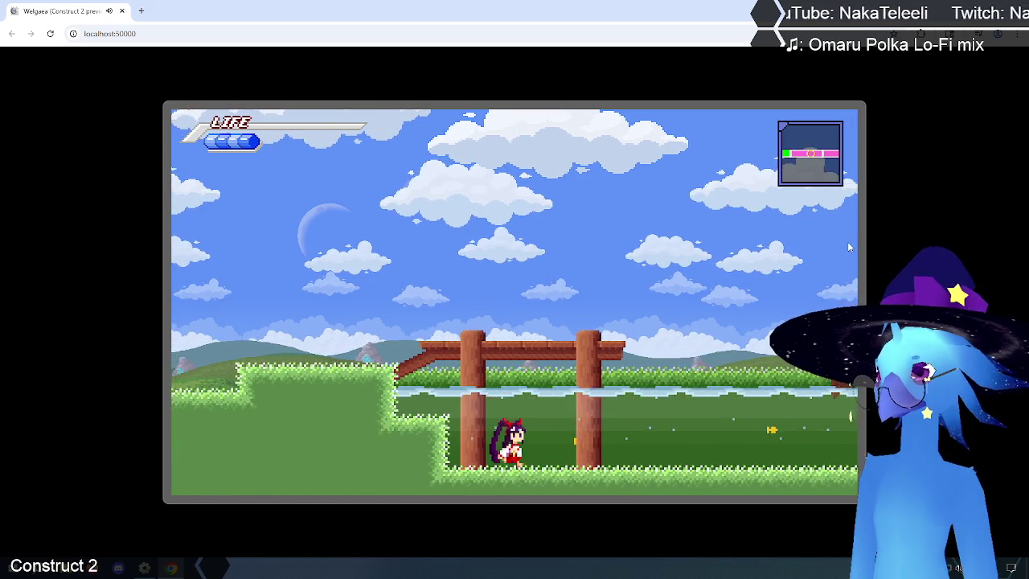
key("Right")
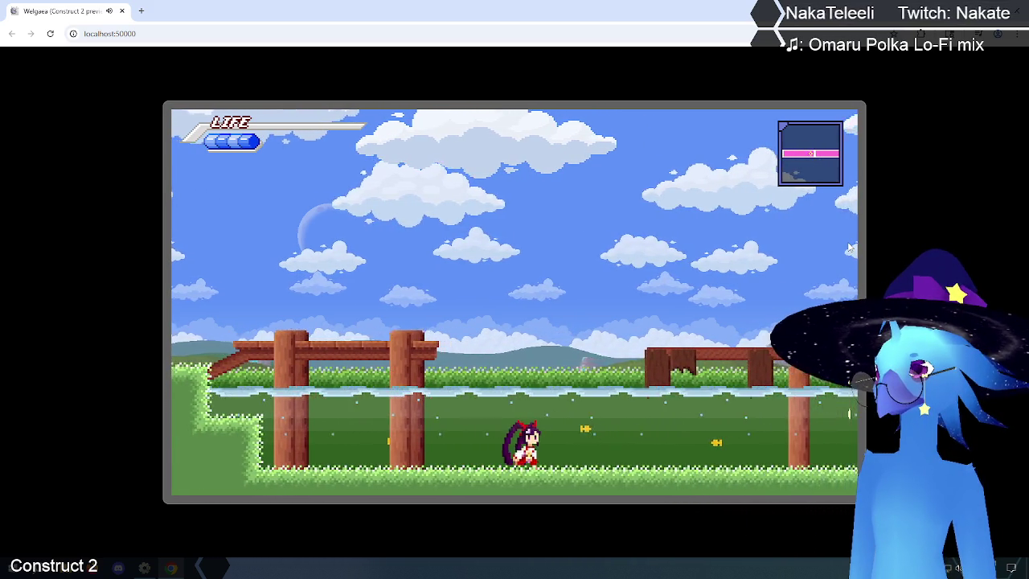
key("Right")
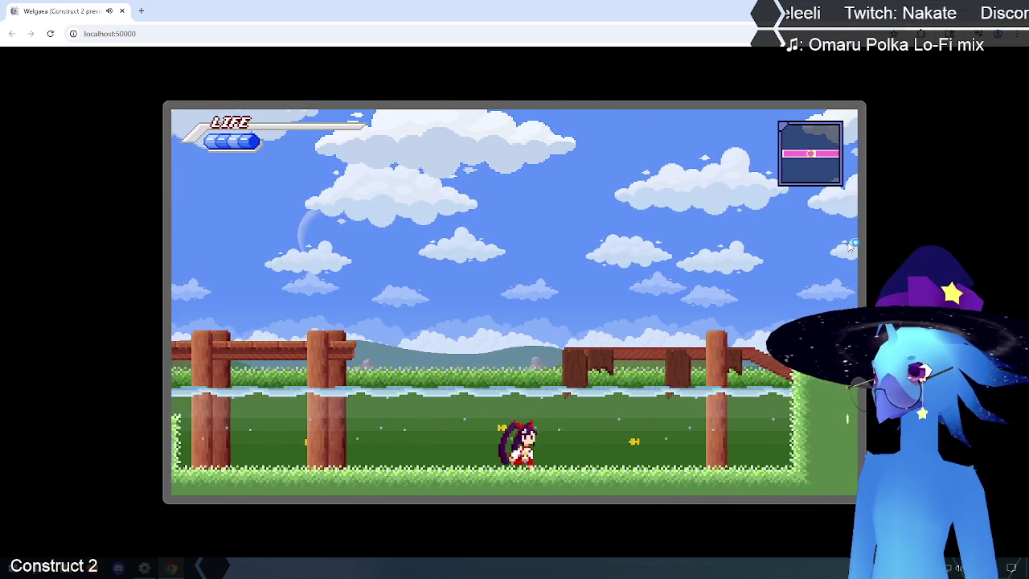
key("Right")
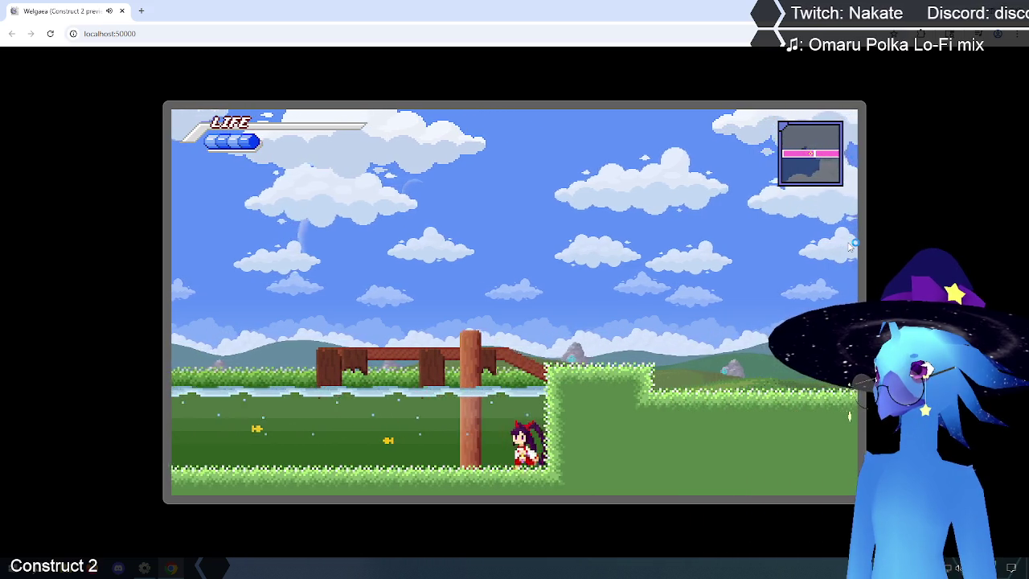
Run left with a spin attack, jump onto the grass ledges, and focus the in-game console input.
key("Left")
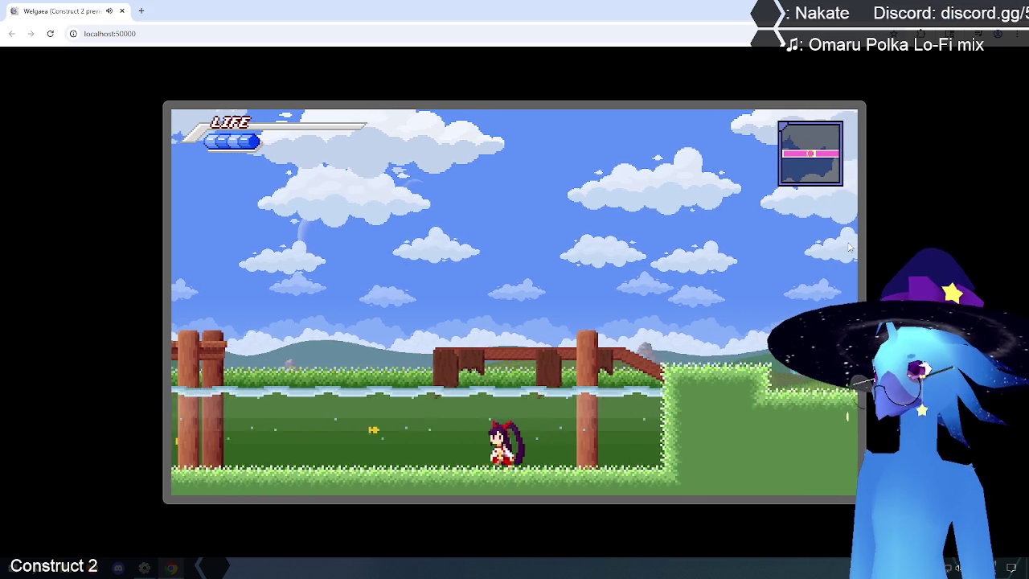
key("Left")
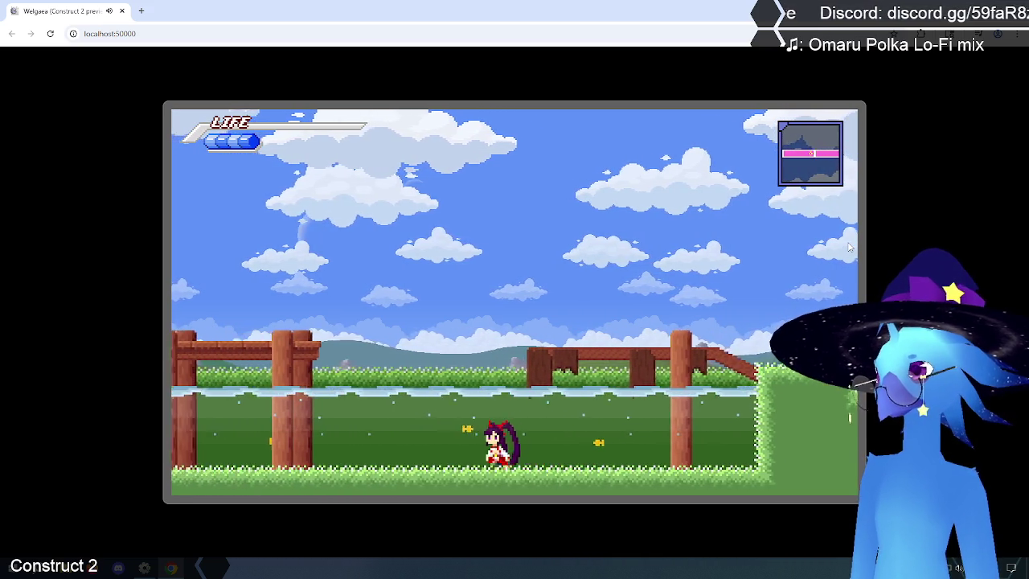
key("Left")
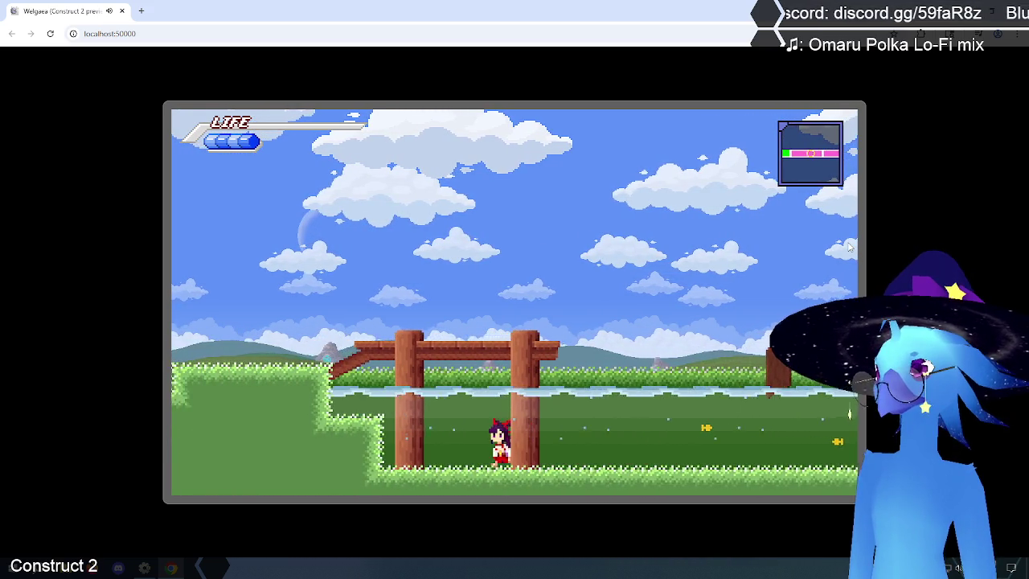
key("x")
key("Left")
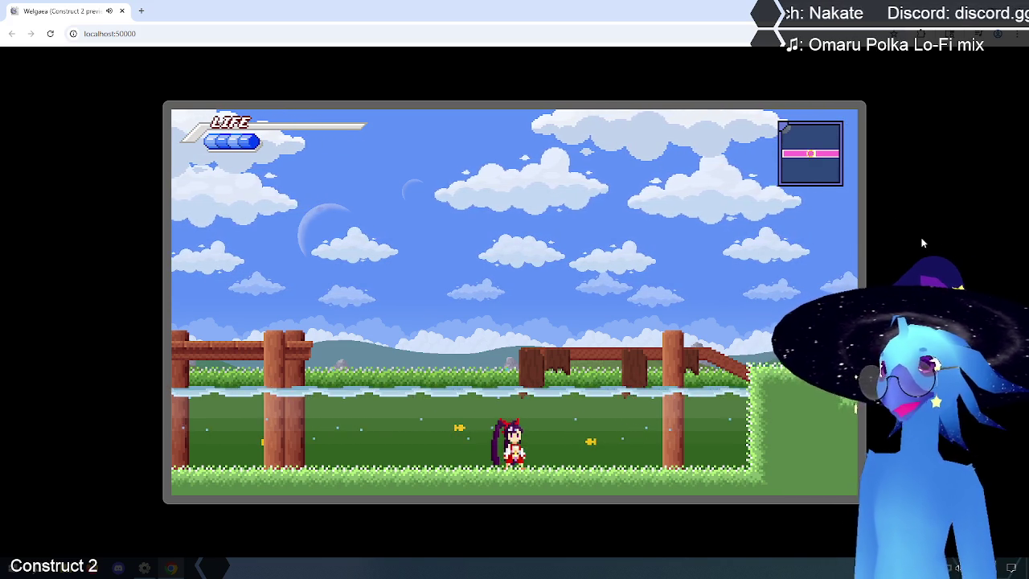
key("Left")
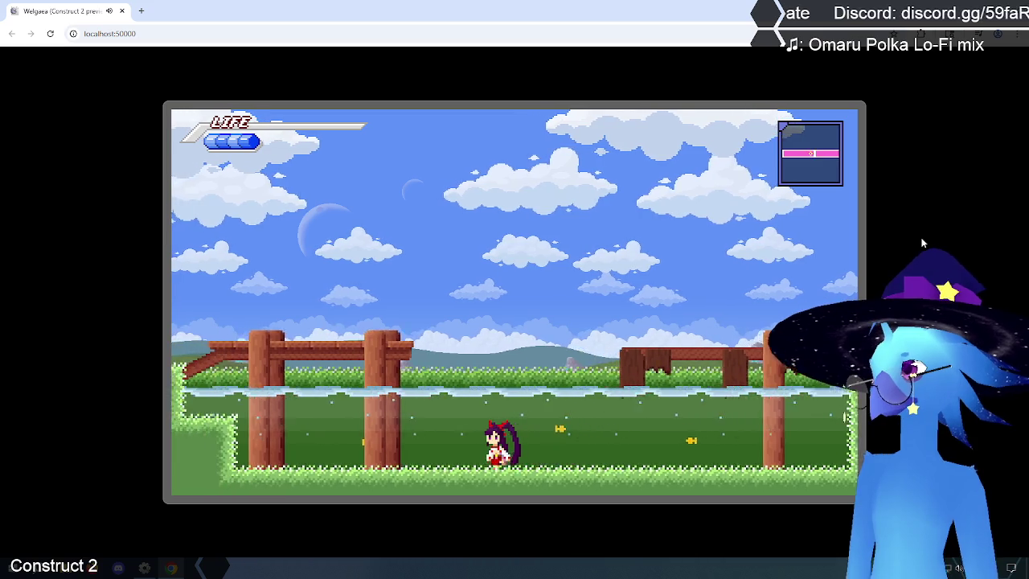
key("z")
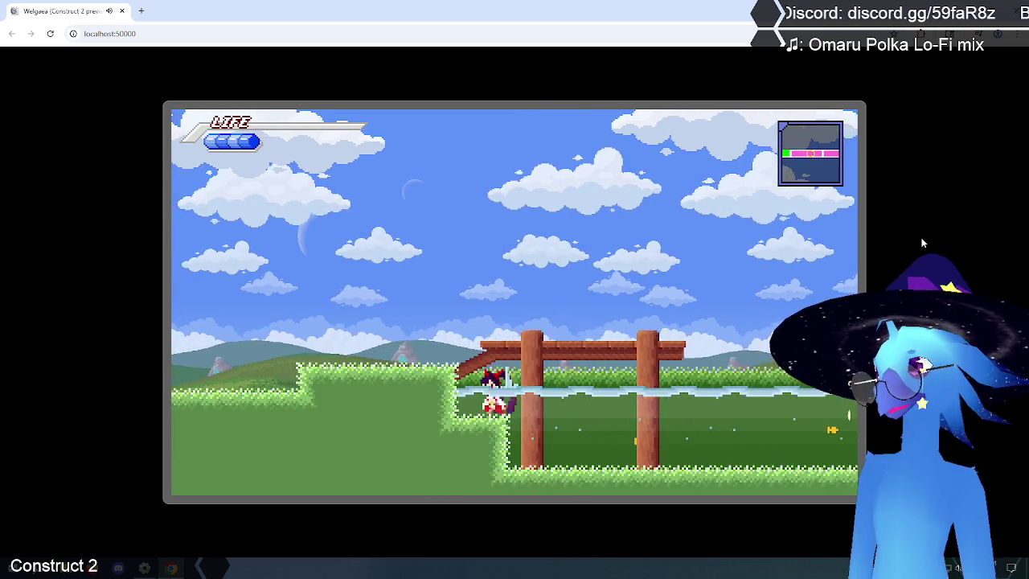
key("Right")
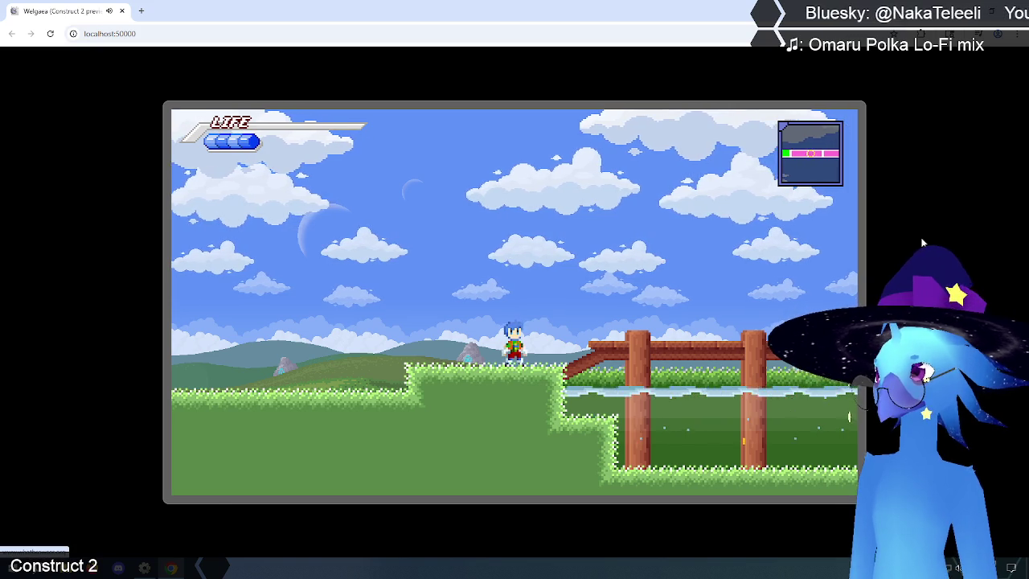
key("Escape")
key("Escape")
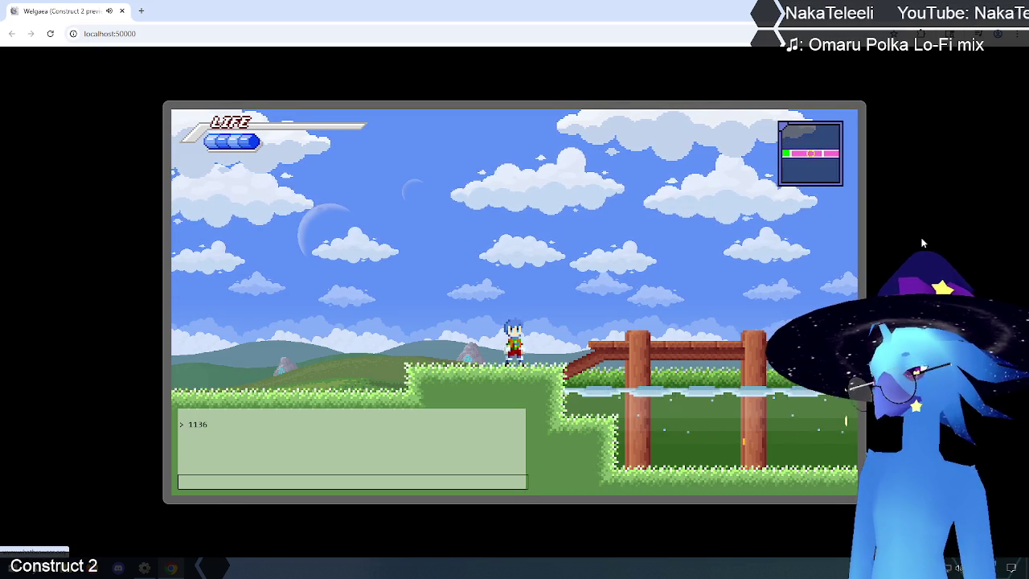
left_click(193, 481)
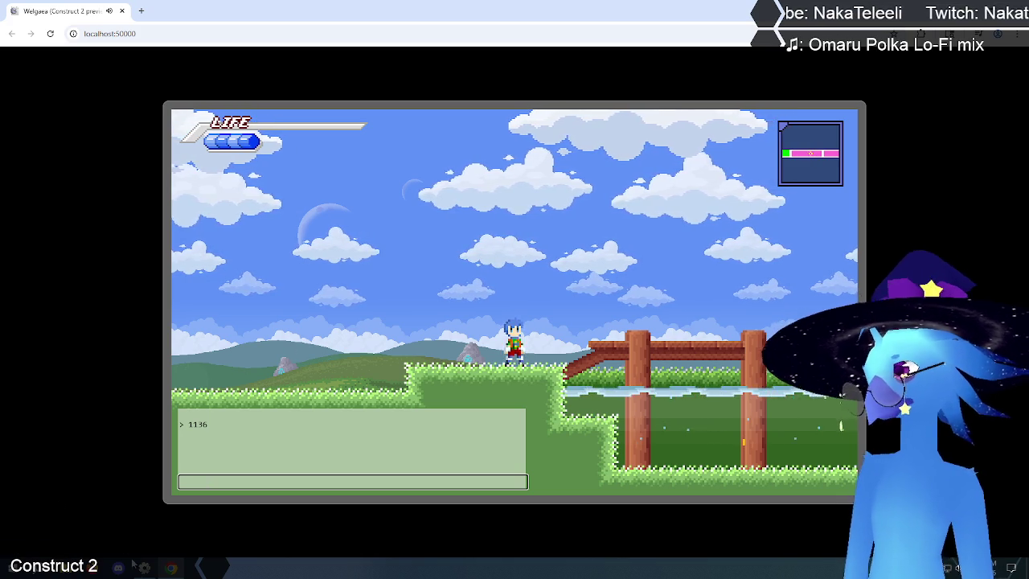
Back in the editor, open the console event sheet and inspect event 55, 'bubble : state'.
key("alt+Tab")
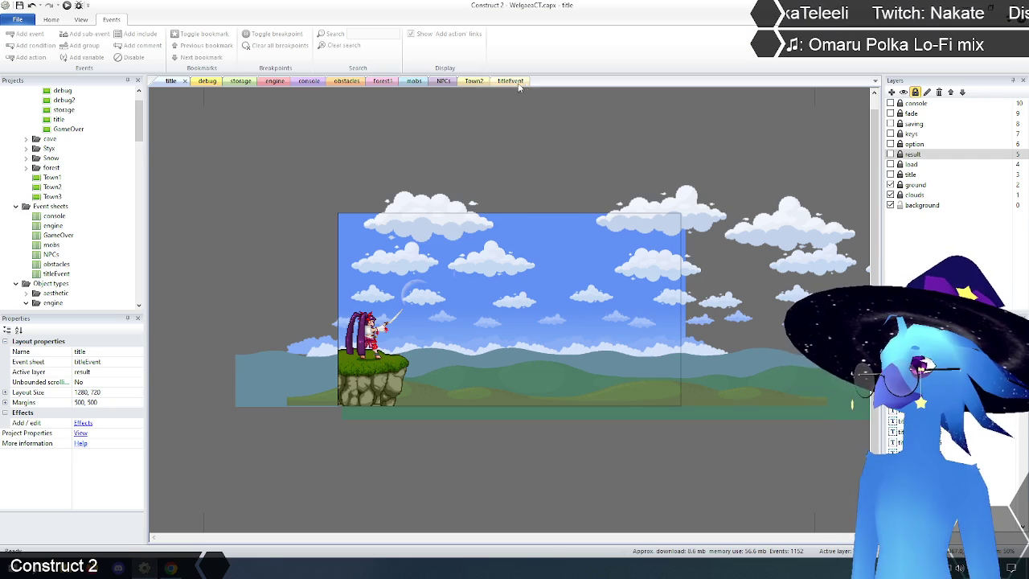
left_click(309, 81)
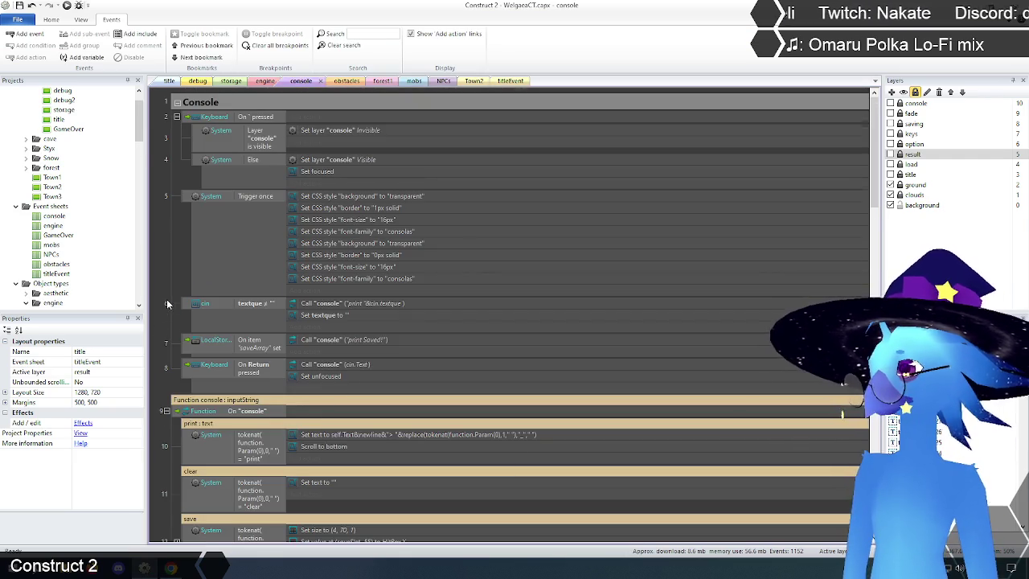
scroll(167, 304, "down", 5)
scroll(165, 306, "down", 3)
scroll(166, 305, "down", 5)
scroll(165, 304, "down", 6)
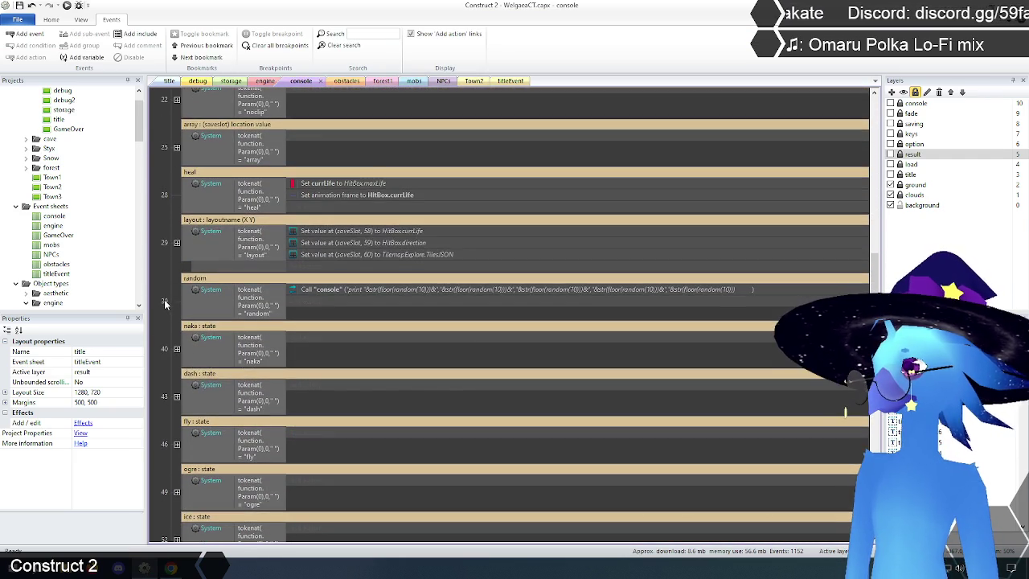
scroll(165, 304, "down", 2)
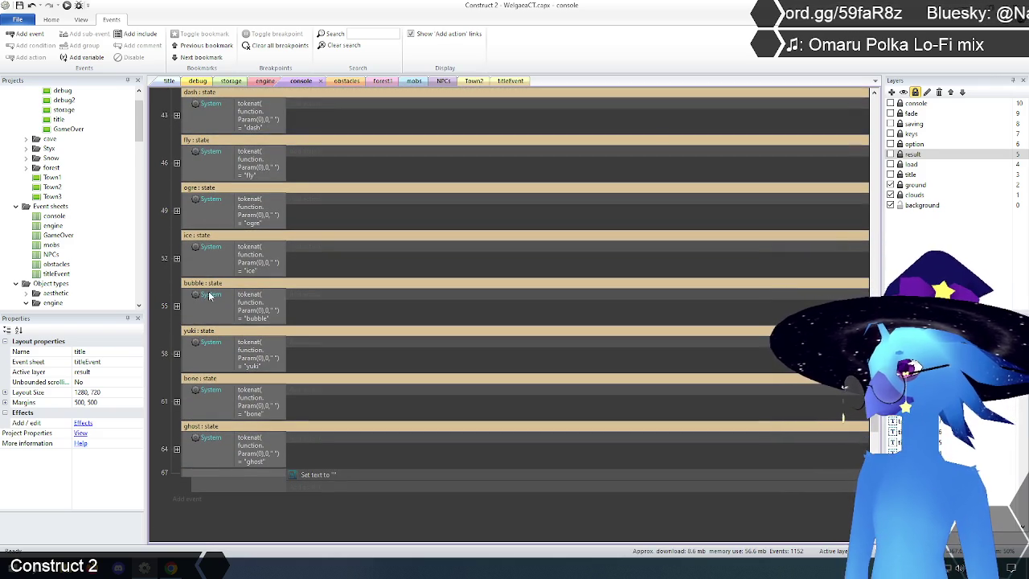
left_click(177, 306)
left_click(177, 306)
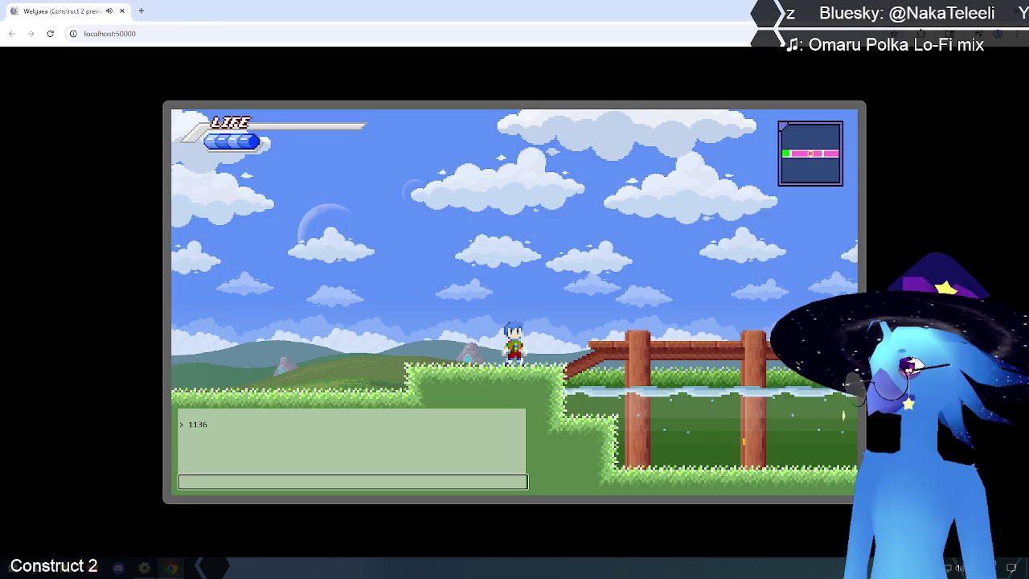
Enter the 'bubble' command in the in-game console and resume play.
type("bubble")
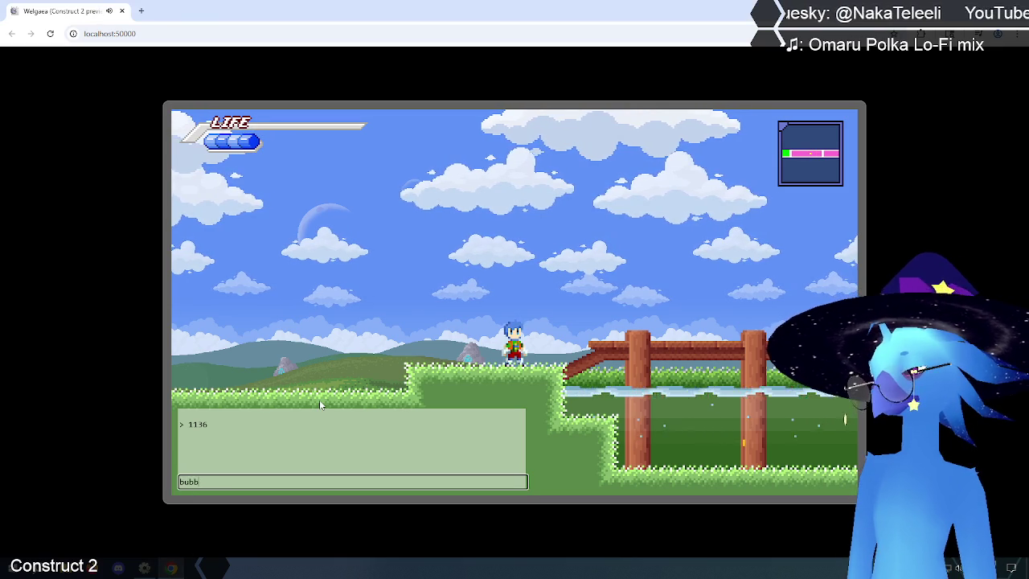
key("Return")
key("Escape")
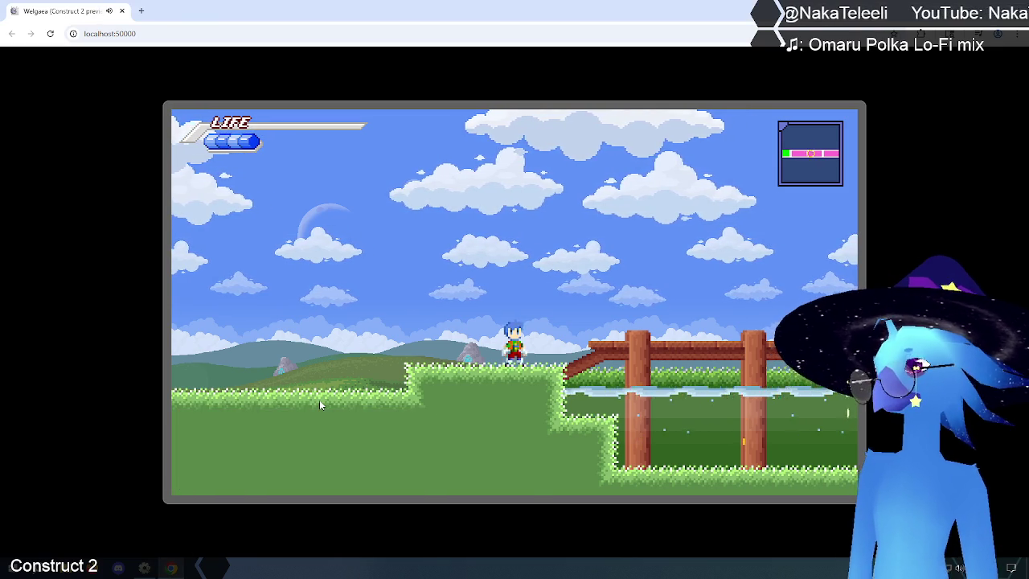
Jump on and off the fences, dropping the character into bubbles.
key("Right")
key("Up")
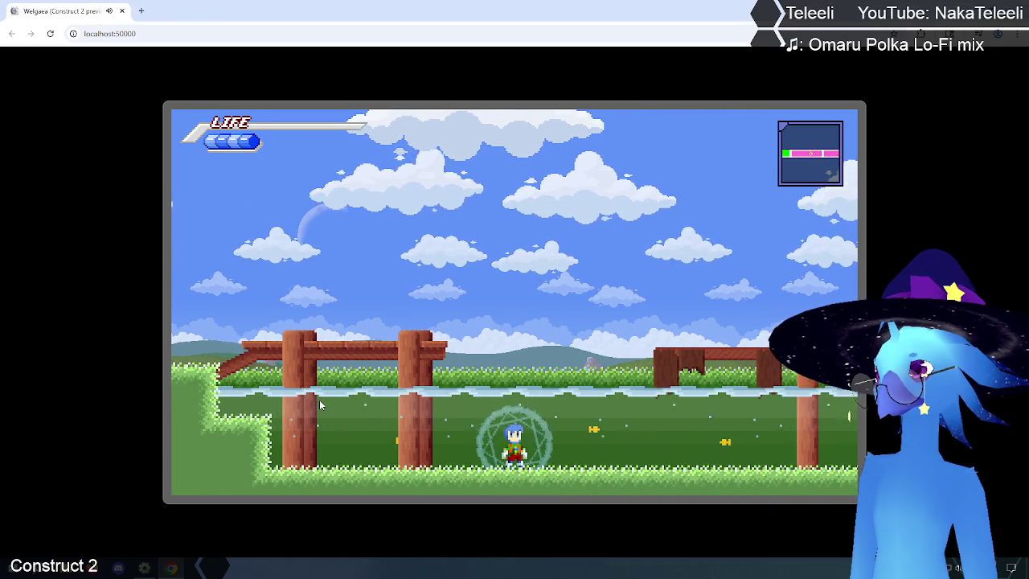
key("Right")
key("Up")
key("Left")
key("Up")
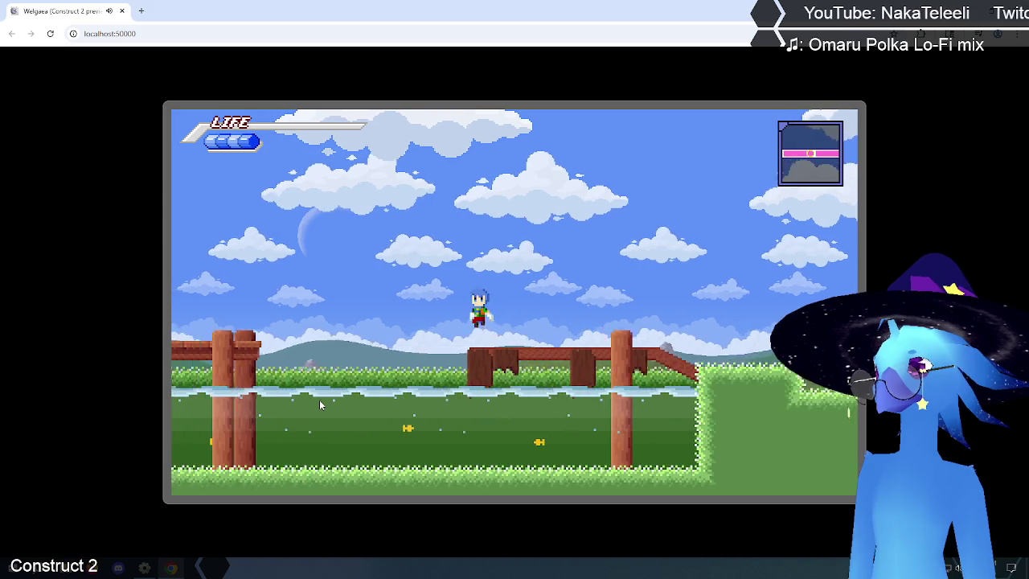
key("Up")
key("Right")
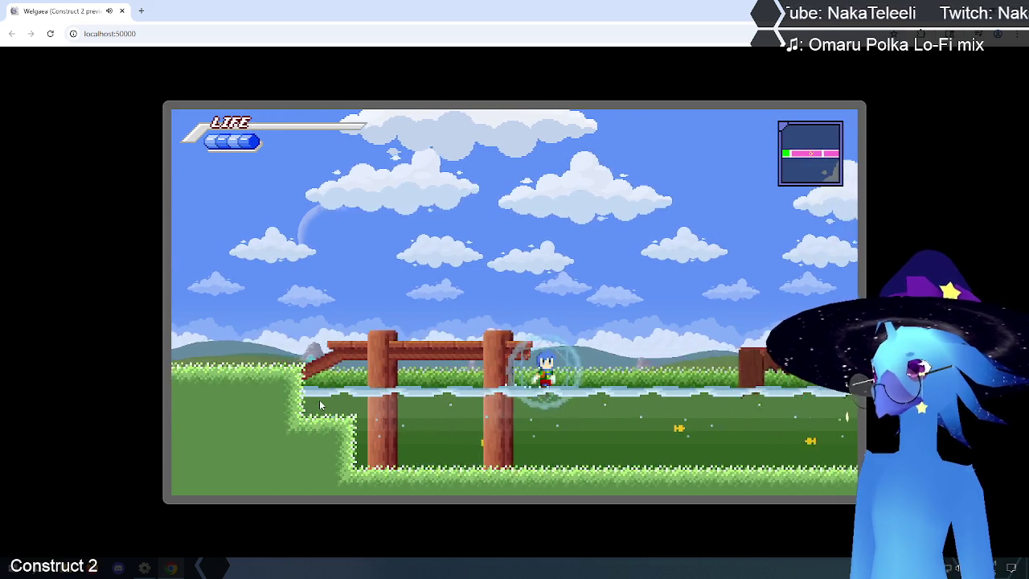
key("Up")
key("Right")
key("Up")
key("Left")
key("Right")
key("Right")
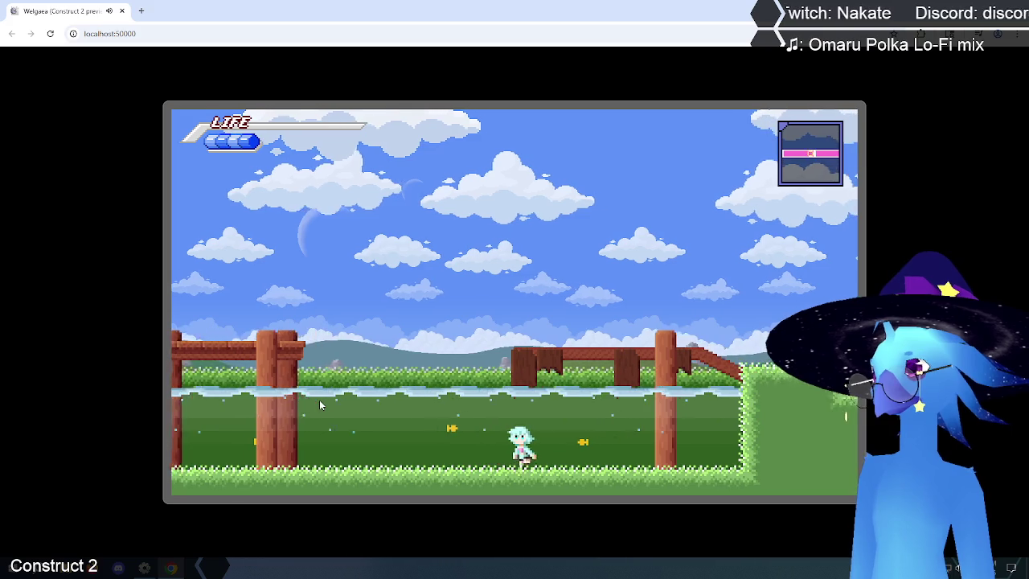
Switch between the dark-haired and blue-haired forms while moving near the cliff edge.
key("Left")
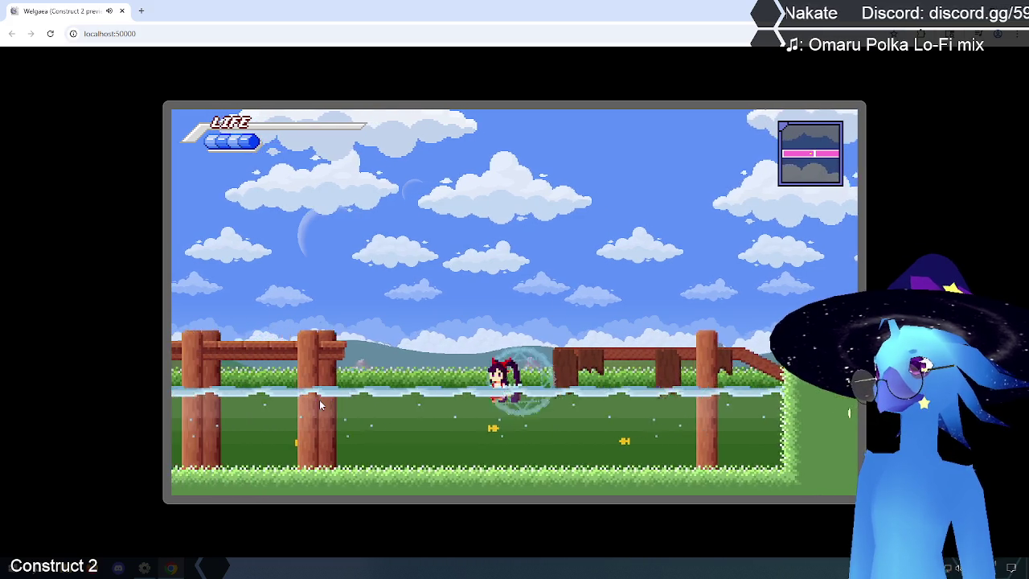
key("Left")
key("Right")
key("Right")
key("Left")
key("Left")
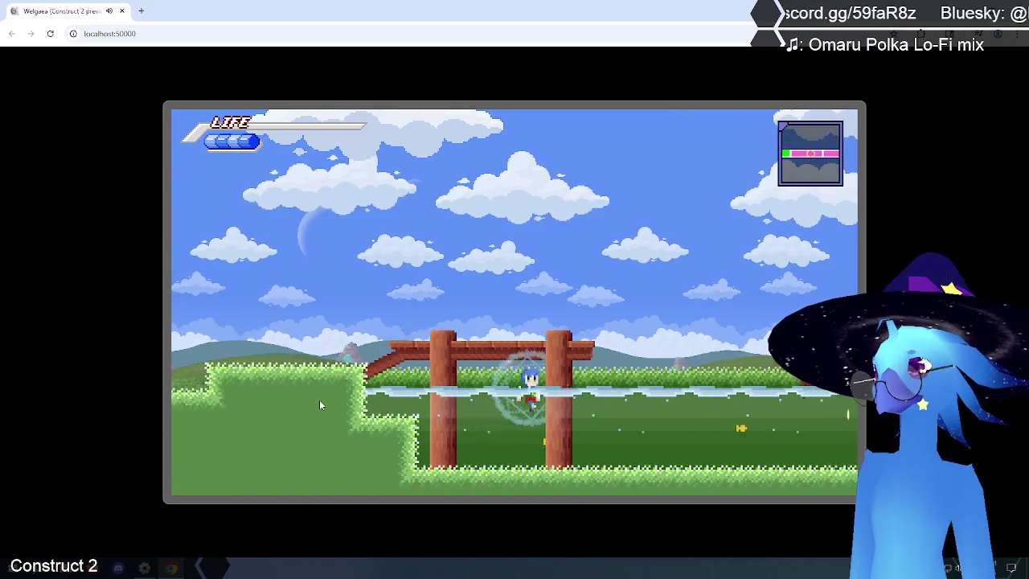
key("Right")
key("Right")
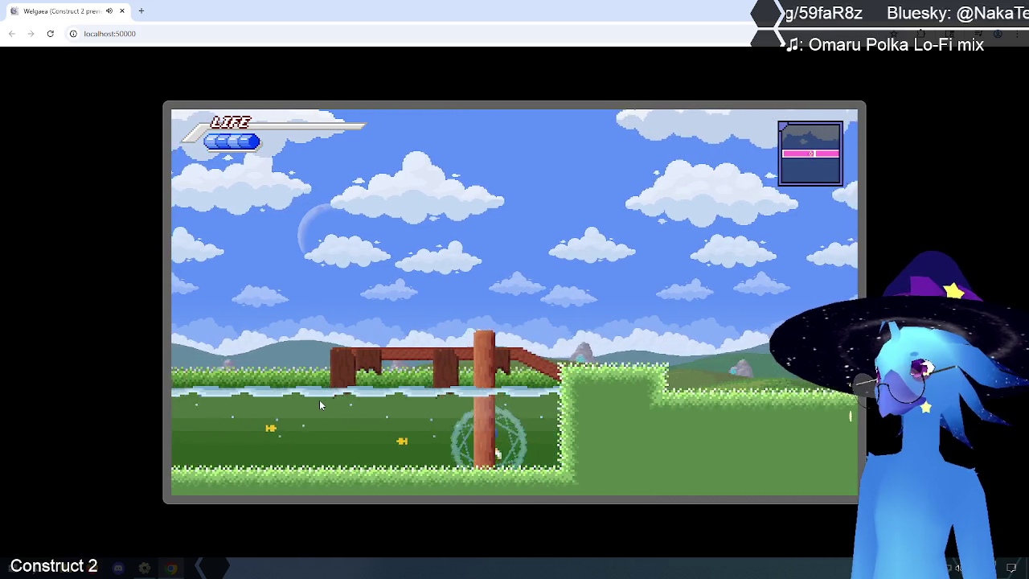
key("Left")
key("Left")
Jump along the water onto the fence post, then head left across the bridge.
key("Up")
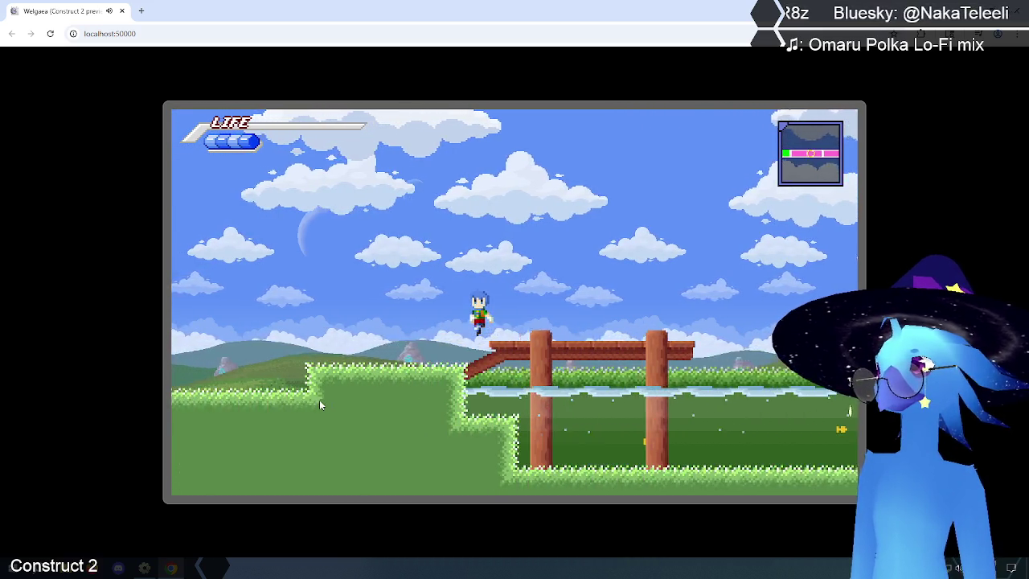
key("Right")
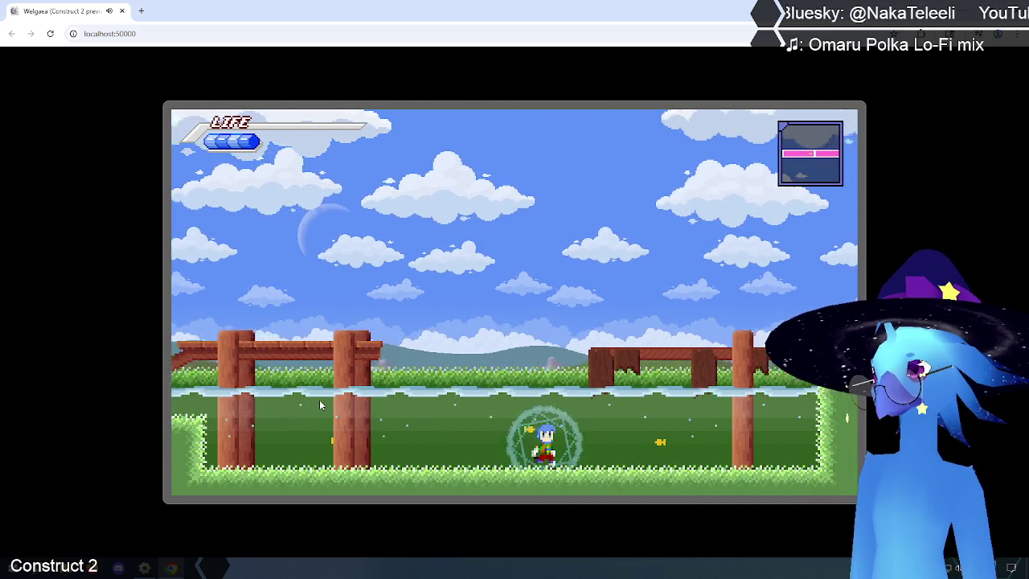
key("Up")
key("Right")
key("Left")
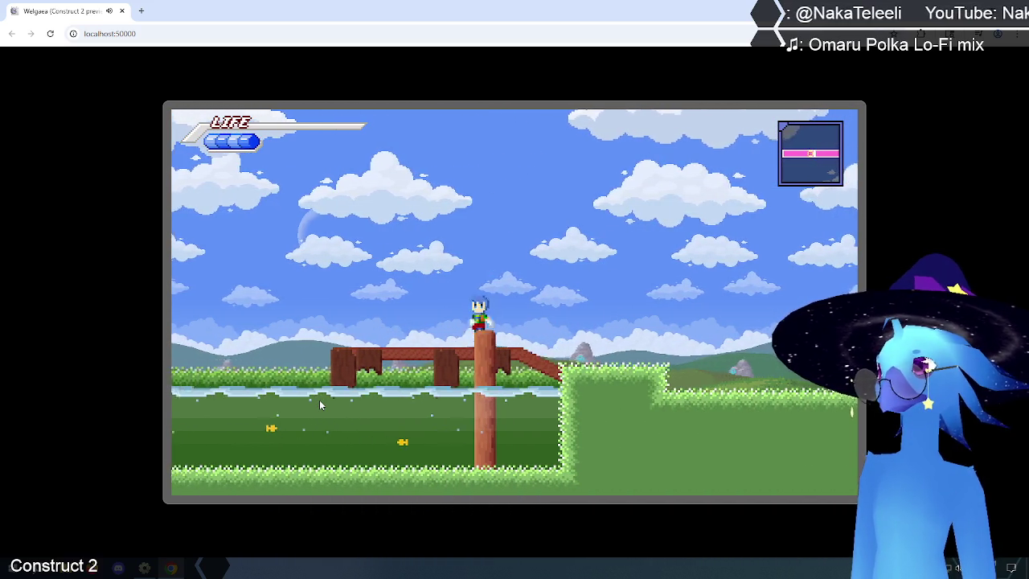
key("Up")
key("Left")
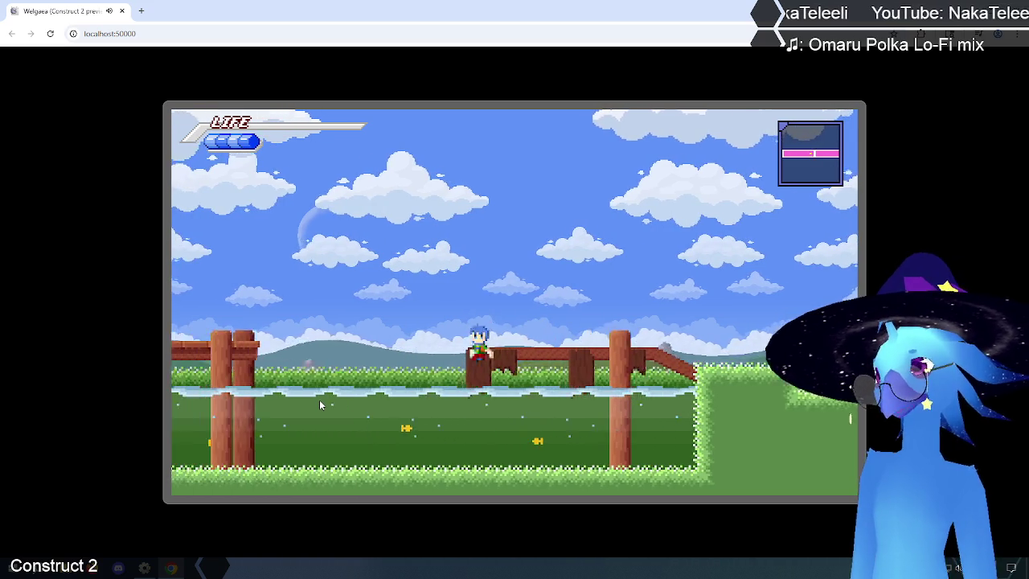
key("Left")
key("Up")
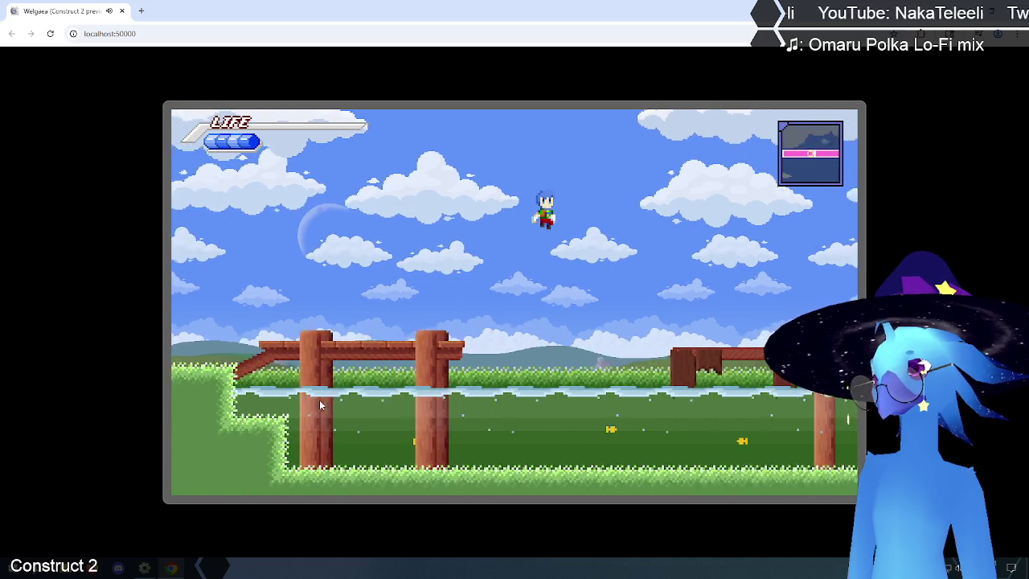
Move in and out of a bubble, then jump onto the upper grass ledge.
key("Right")
key("Up")
key("Left")
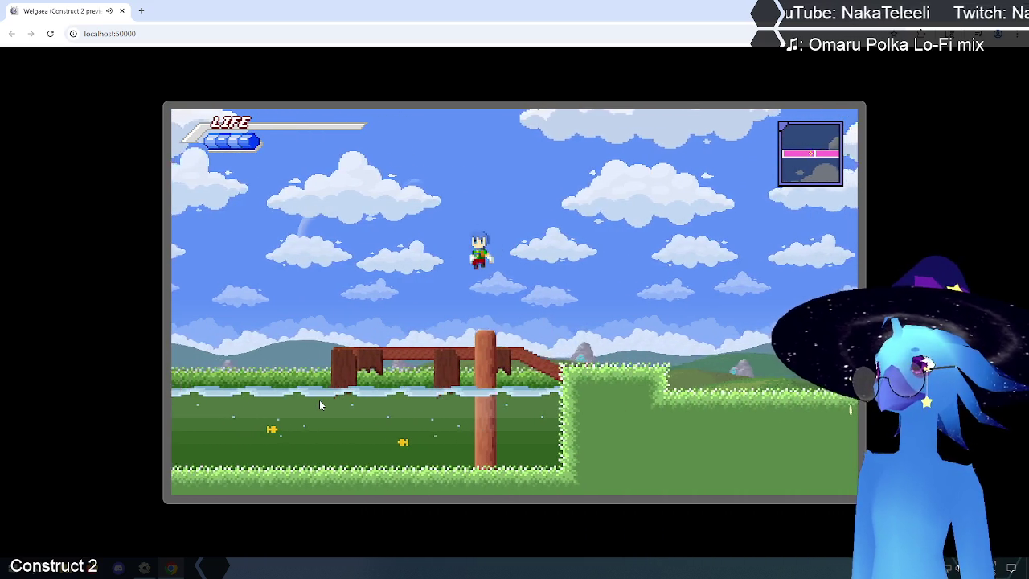
key("Right")
key("Left")
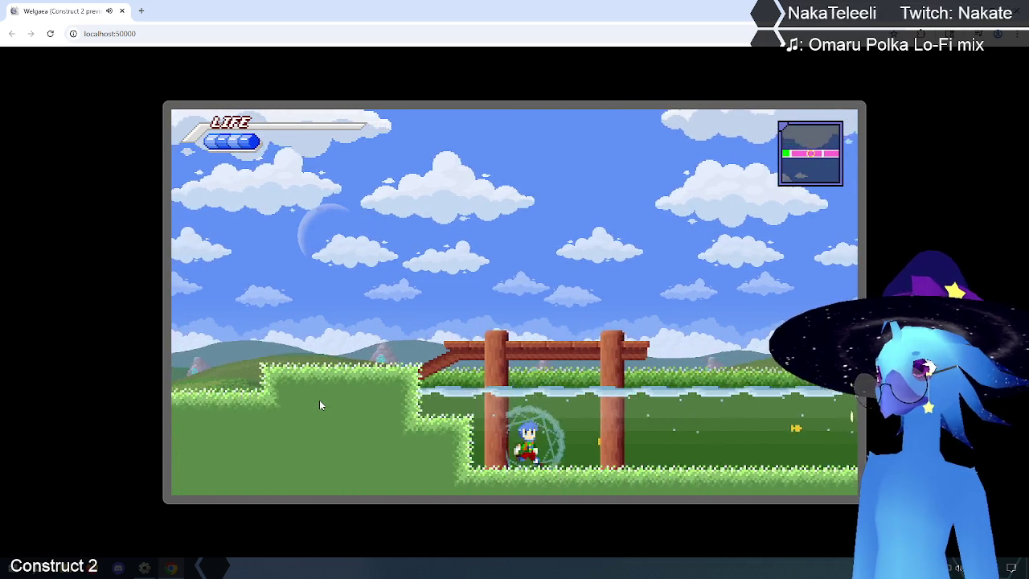
key("Right")
key("Right")
key("Up")
key("Left")
key("Left")
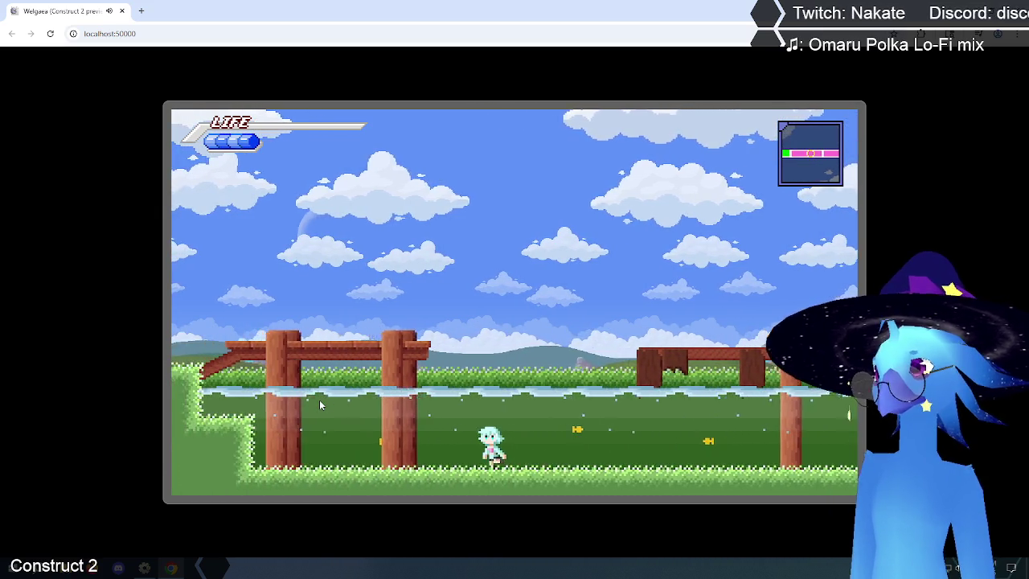
key("Right")
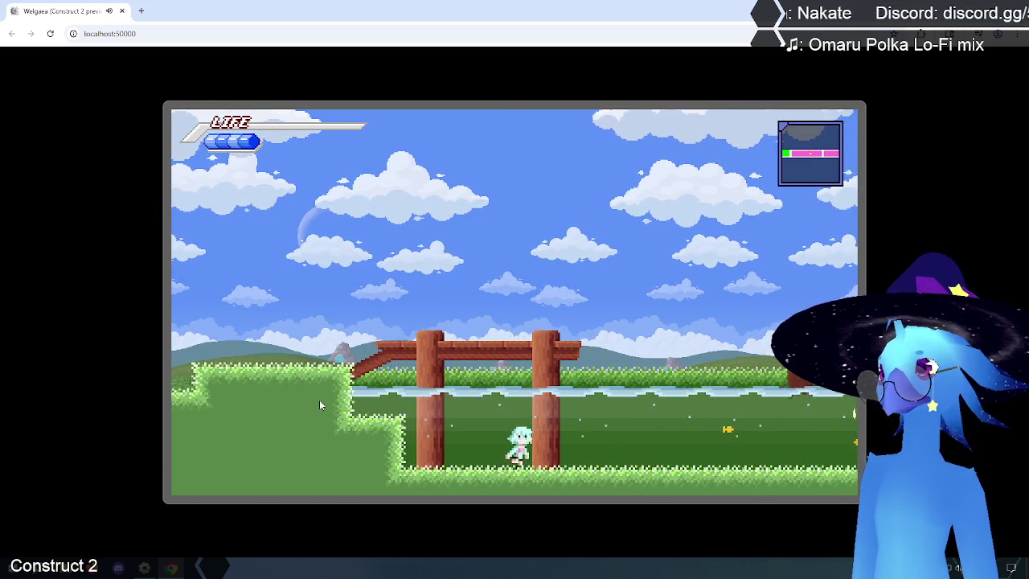
key("Up")
Switch characters and jump toward the grass hill, ending with the red-outfitted character.
key("Right")
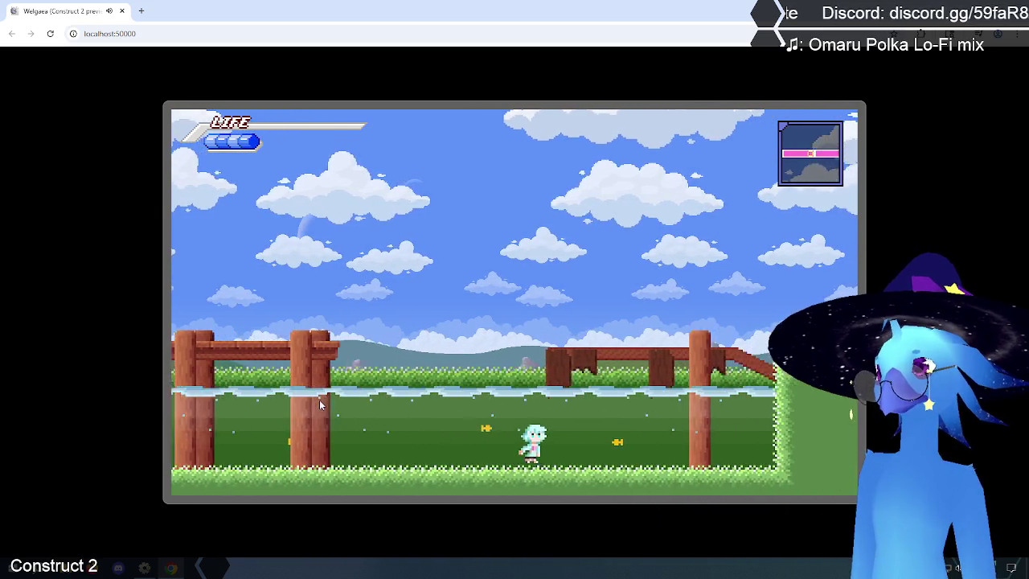
key("Right")
key("Up")
key("Left")
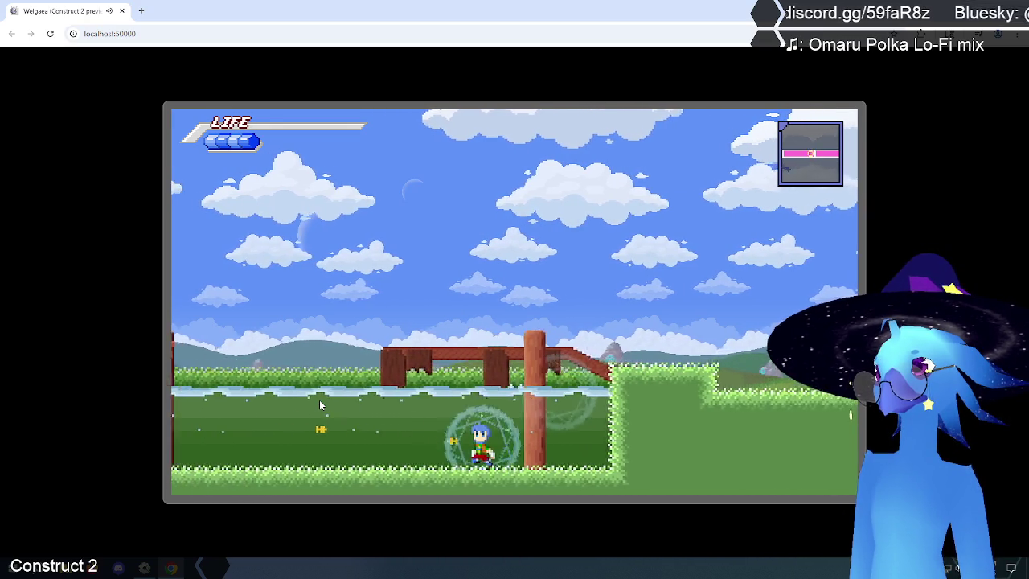
key("Right")
key("Up")
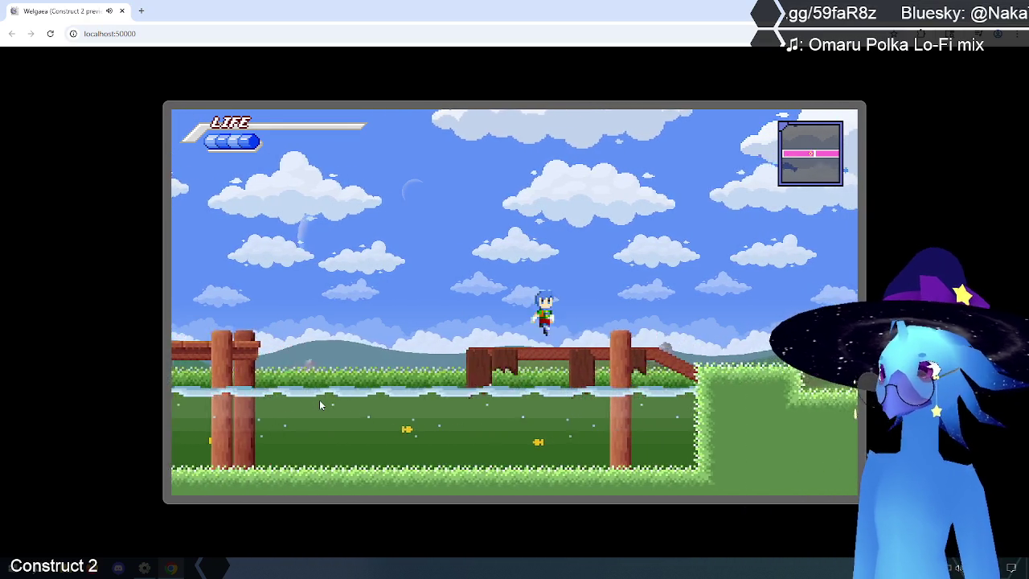
key("Left")
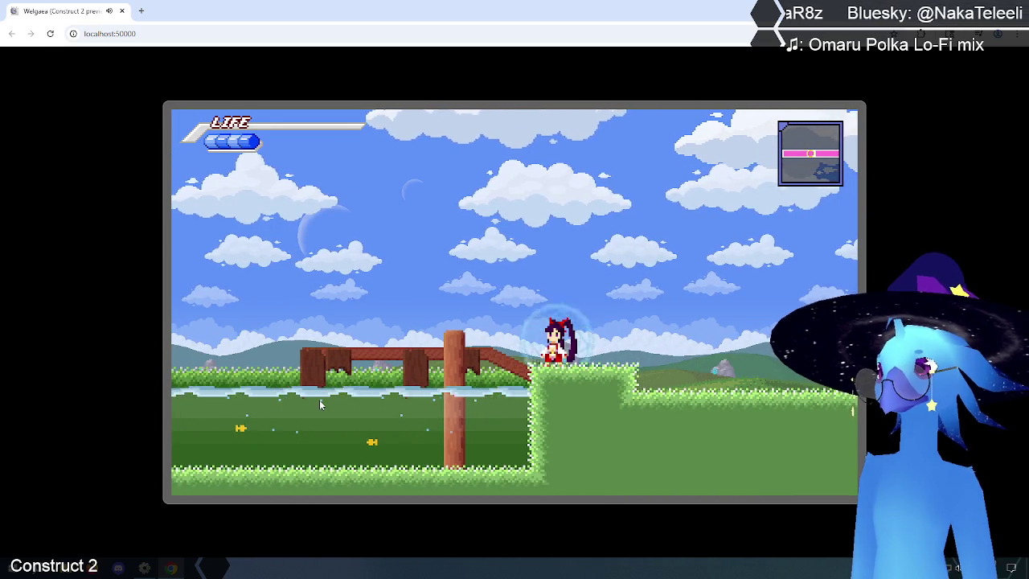
key("Up")
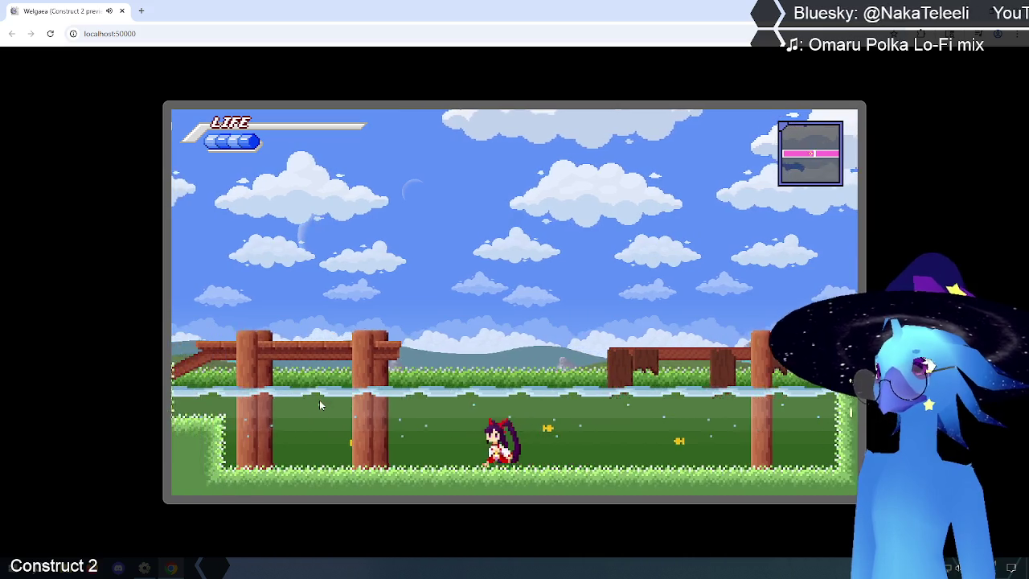
Pause the game, end it to the title screen, and quit the preview.
key("Escape")
key("Down")
key("Return")
key("Down")
key("Down")
key("Down")
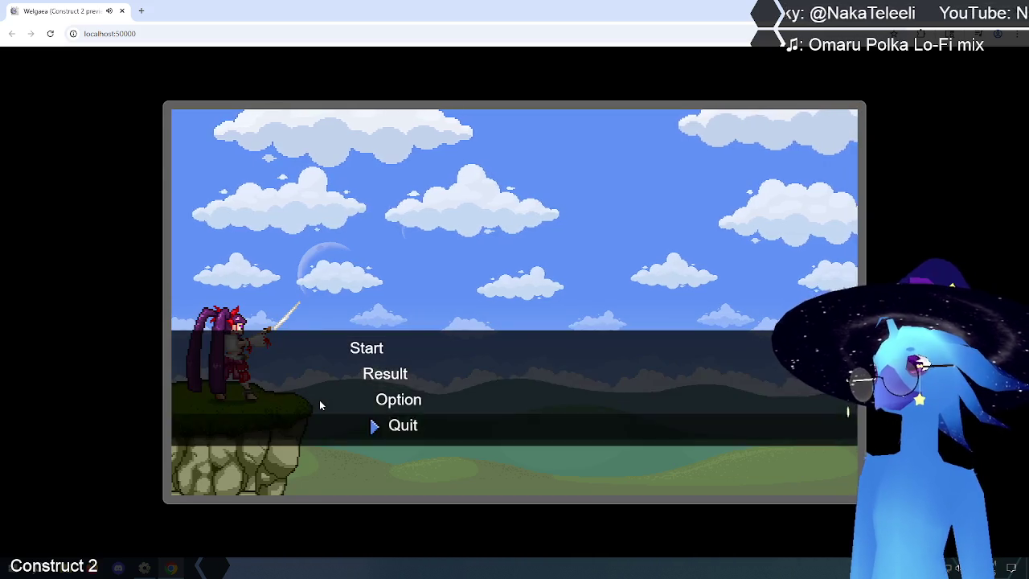
key("Return")
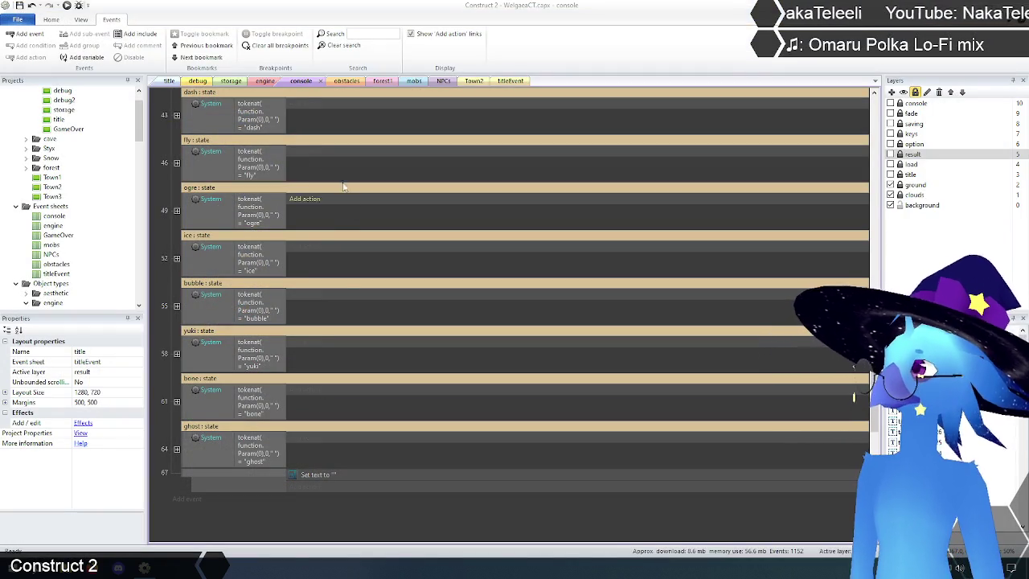
Scroll the engine event sheet to the top and collapse the Basic controls and effects groups.
left_click(261, 82)
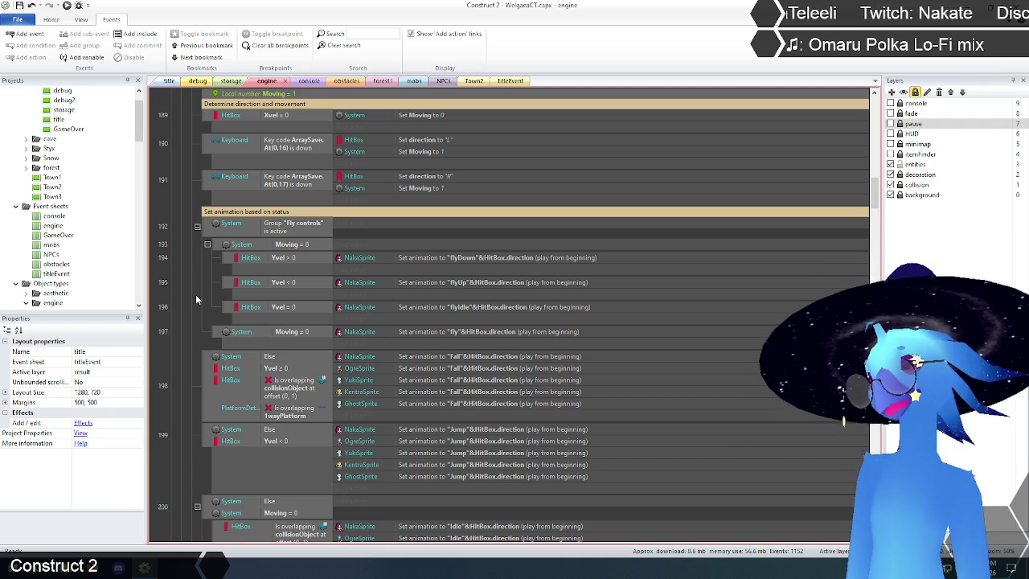
scroll(196, 291, "up", 2)
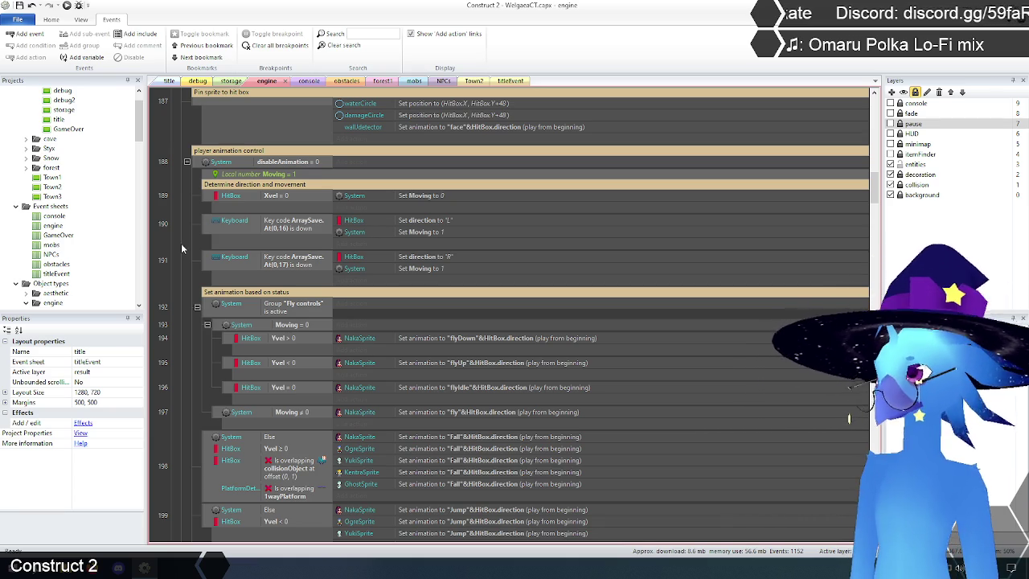
scroll(181, 248, "up", 2)
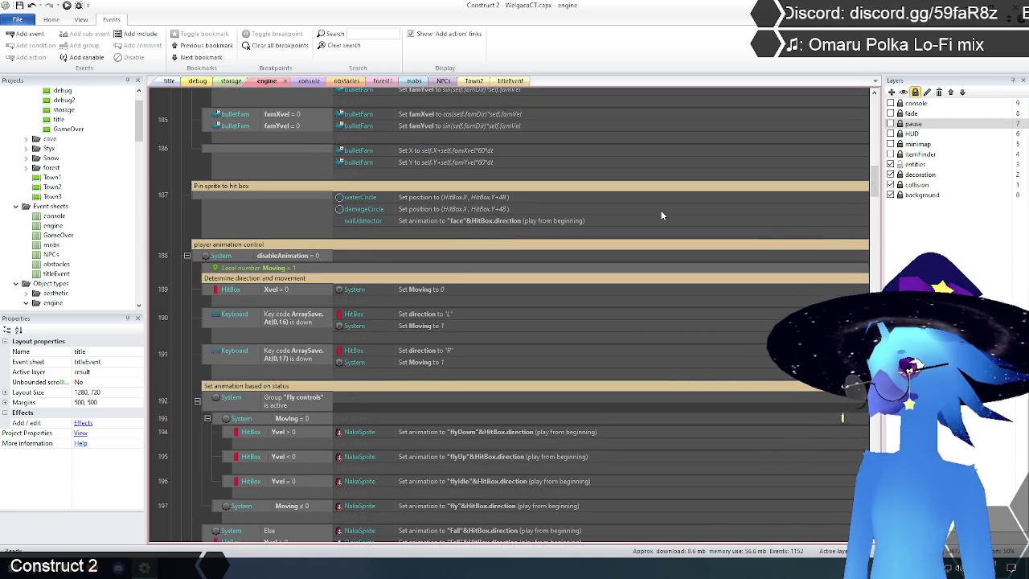
left_click_drag(876, 185, 883, 117)
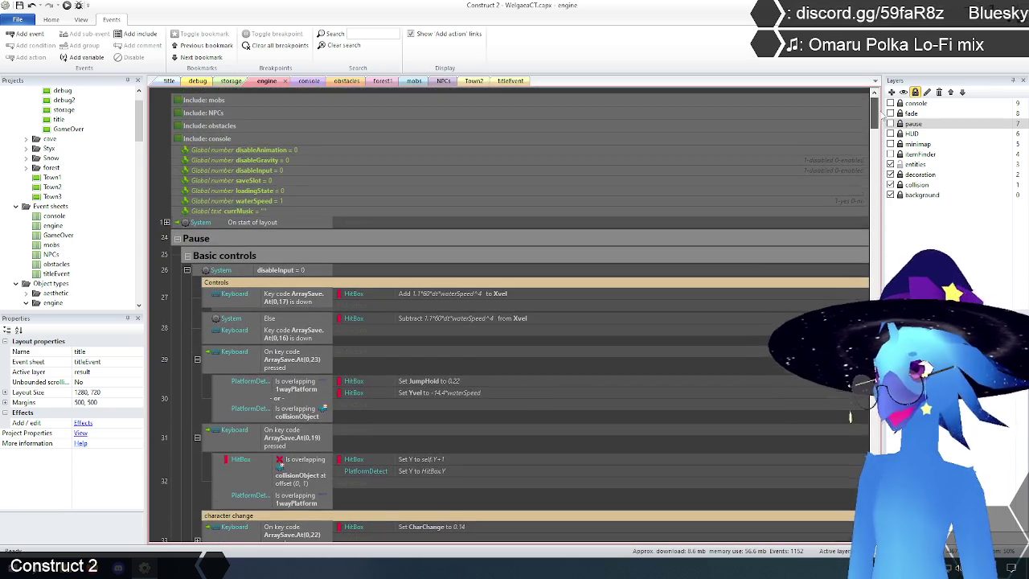
left_click(188, 256)
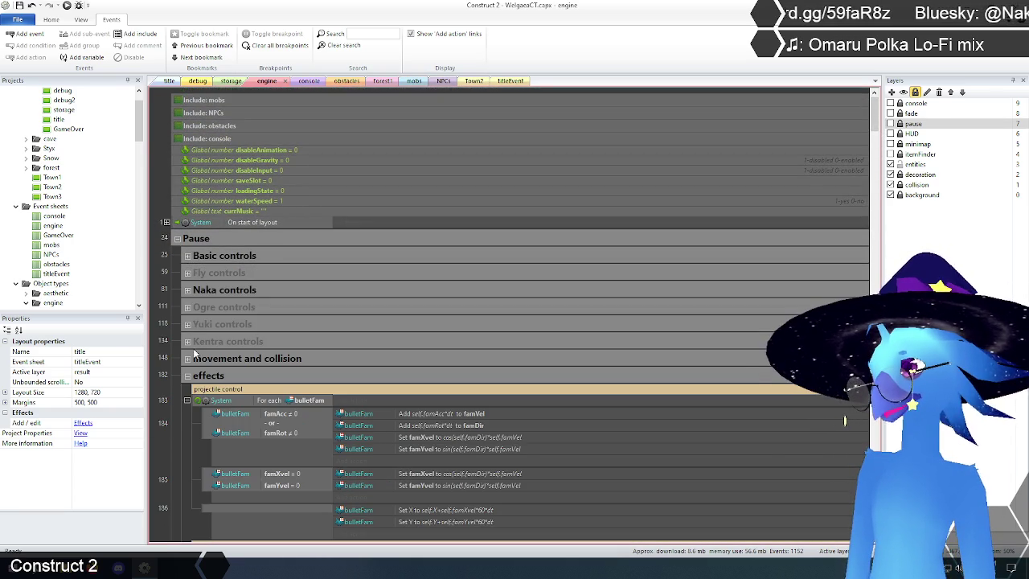
left_click(187, 375)
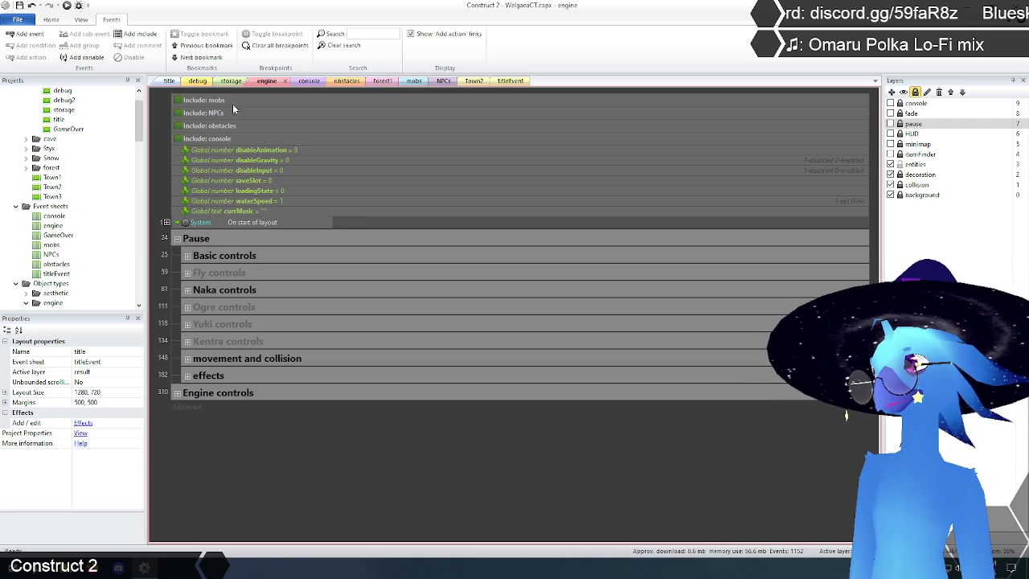
left_click(239, 82)
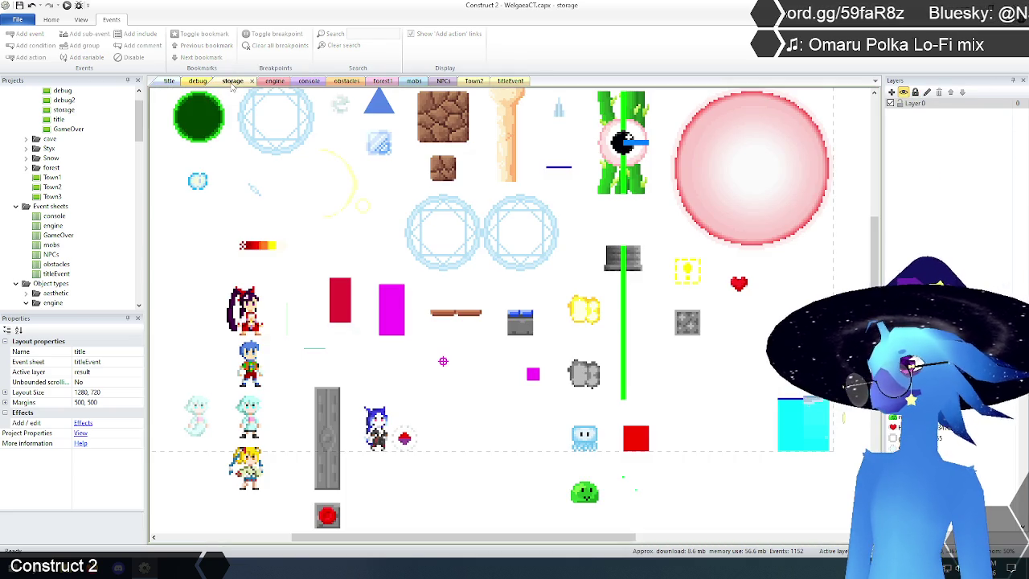
left_click(267, 82)
left_click(199, 82)
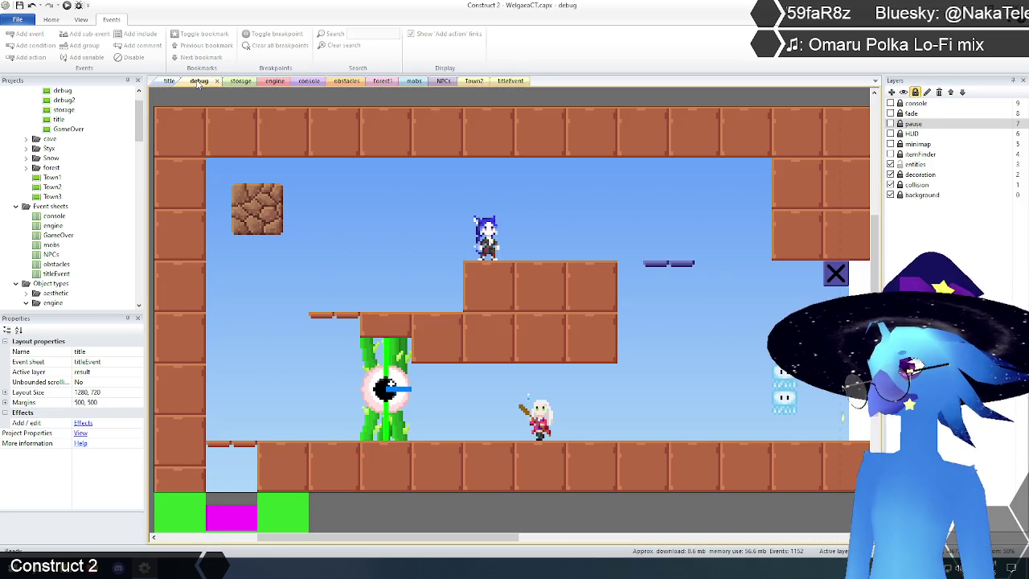
left_click(238, 82)
left_click(350, 298)
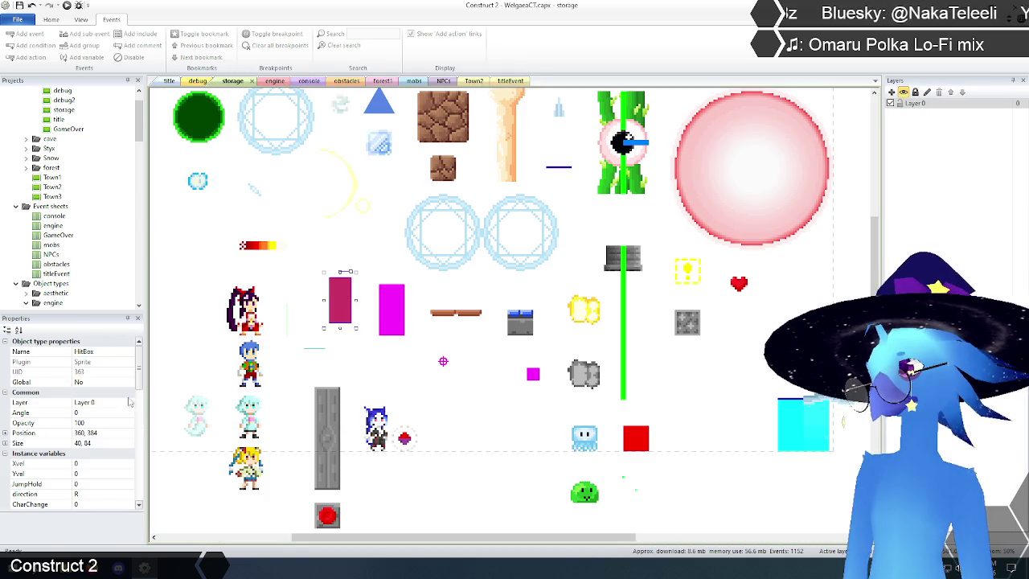
left_click_drag(140, 362, 139, 415)
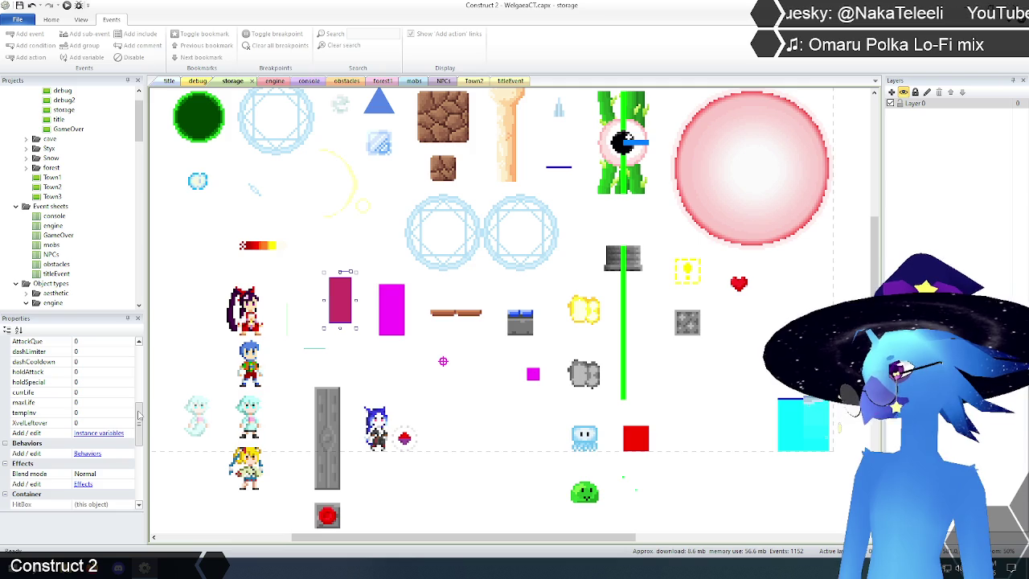
left_click(275, 81)
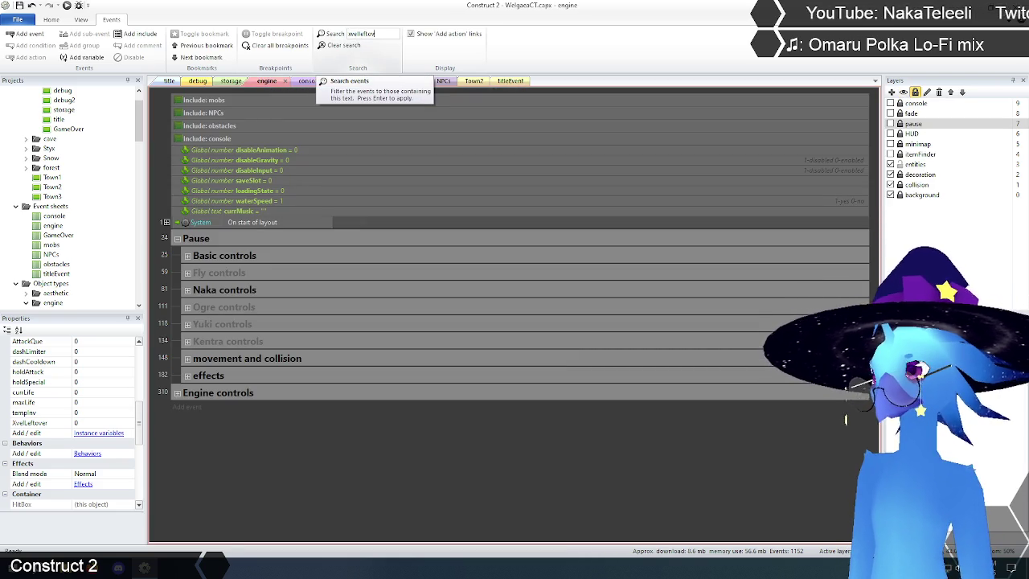
type("er")
key("Return")
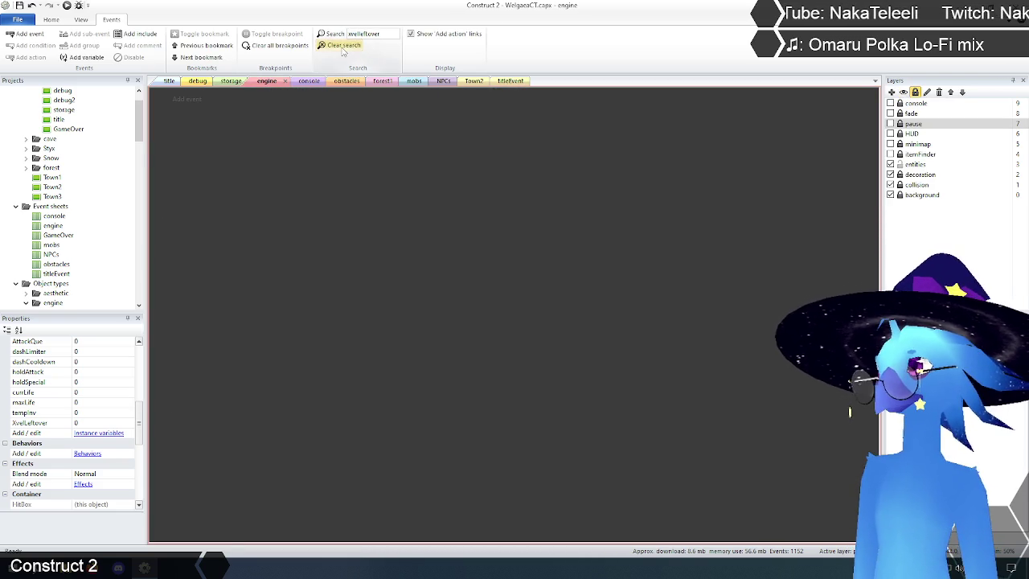
left_click(340, 45)
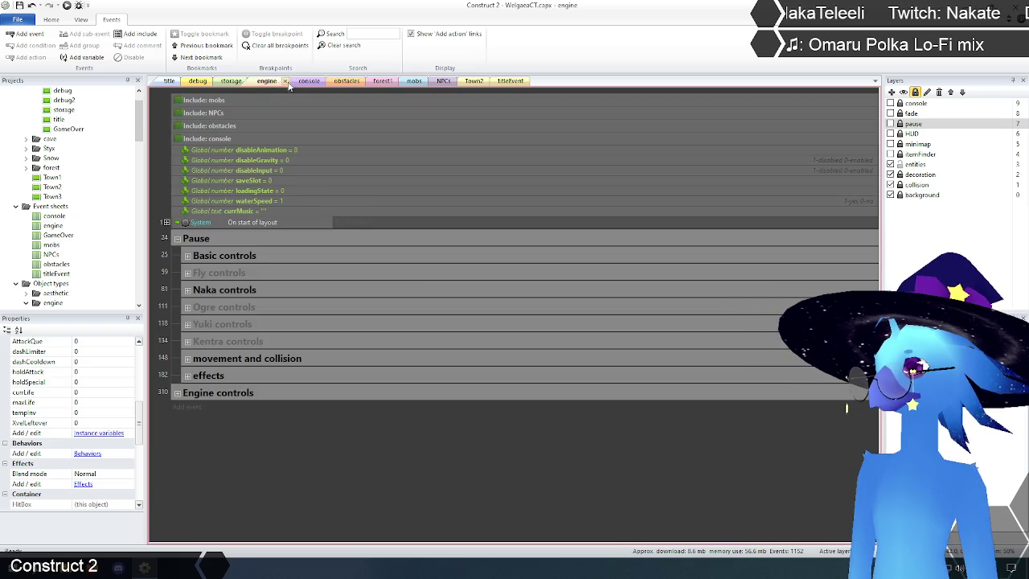
Delete the XvelLeftover instance variable from HitBox in the storage layout, confirming with Yes.
left_click(233, 81)
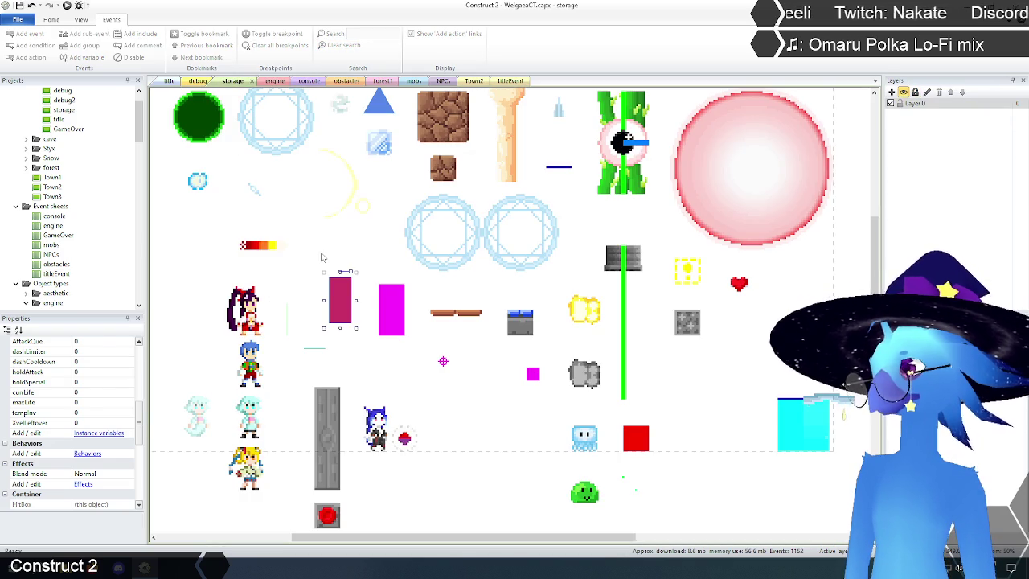
scroll(141, 406, "up", 1)
left_click(99, 464)
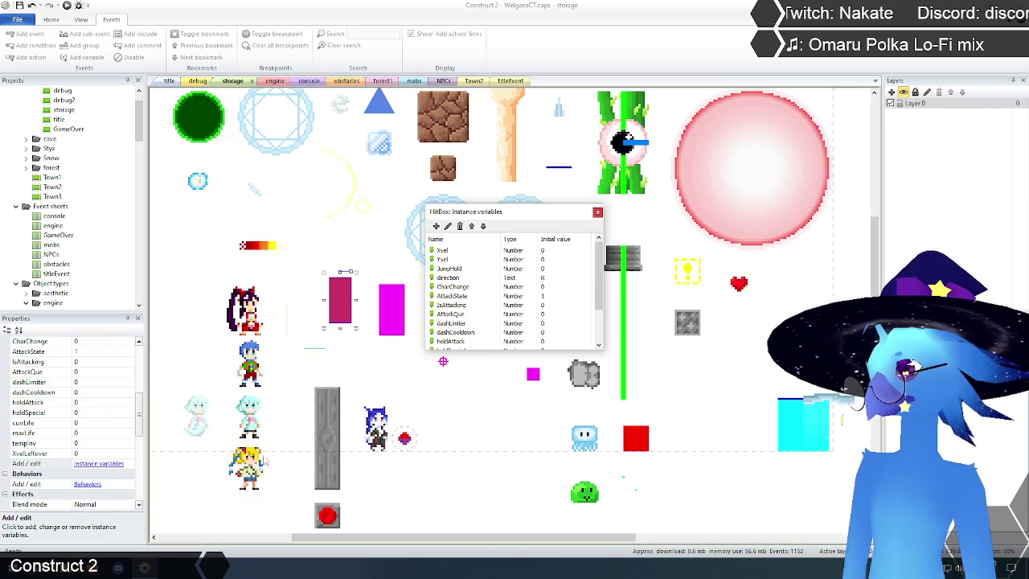
scroll(599, 305, "down", 2)
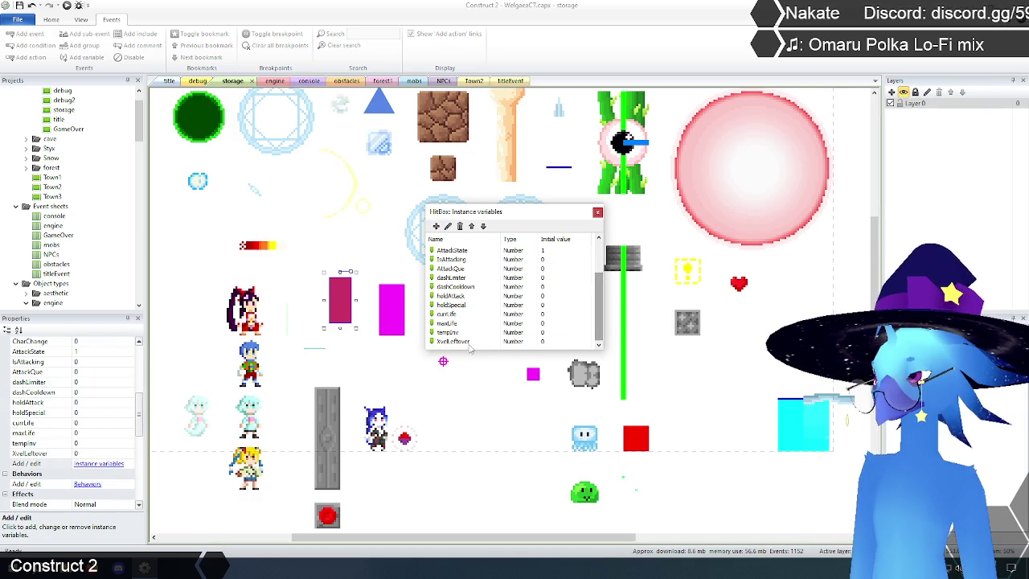
left_click(514, 341)
left_click(459, 226)
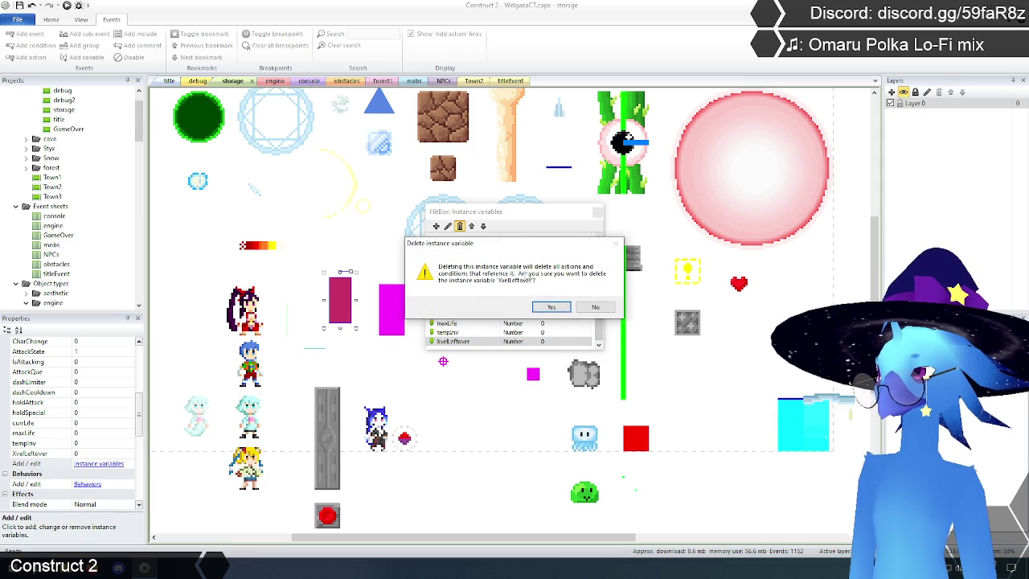
left_click(552, 308)
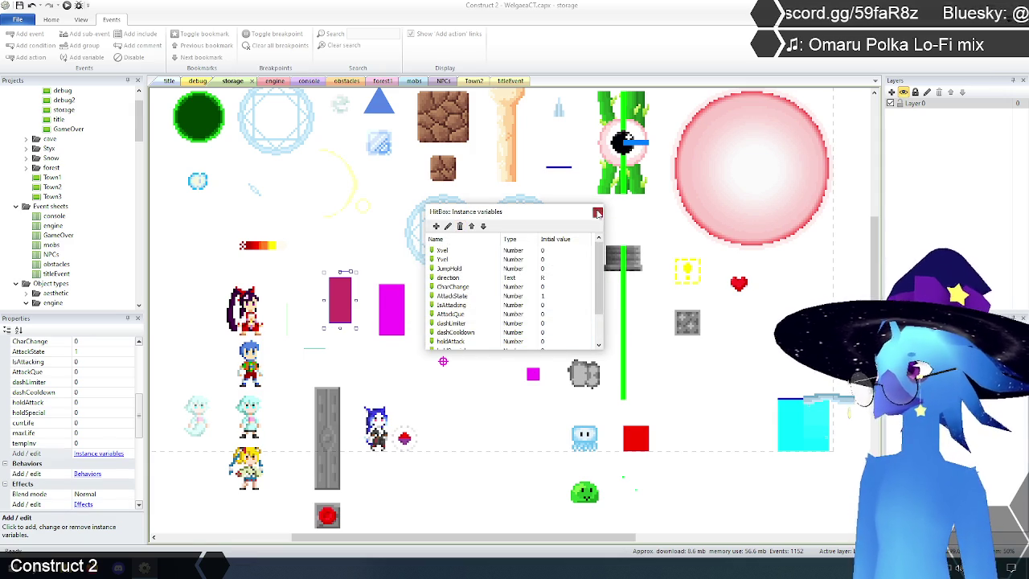
left_click(599, 214)
scroll(144, 405, "up", 3)
scroll(144, 405, "up", 2)
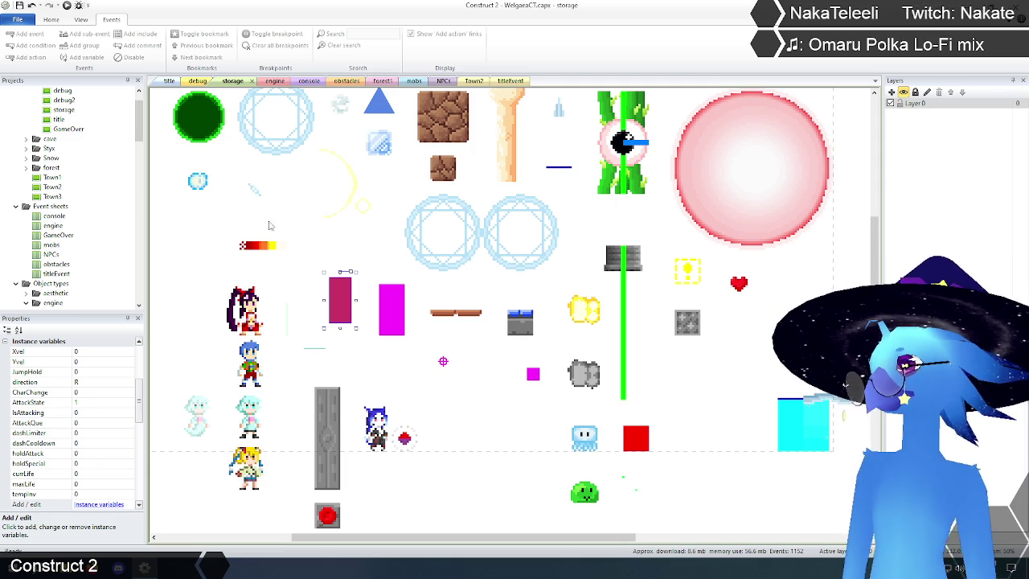
Stretch the magenta screenTransition sprite down to 48 x 168 pixels.
left_click(197, 264)
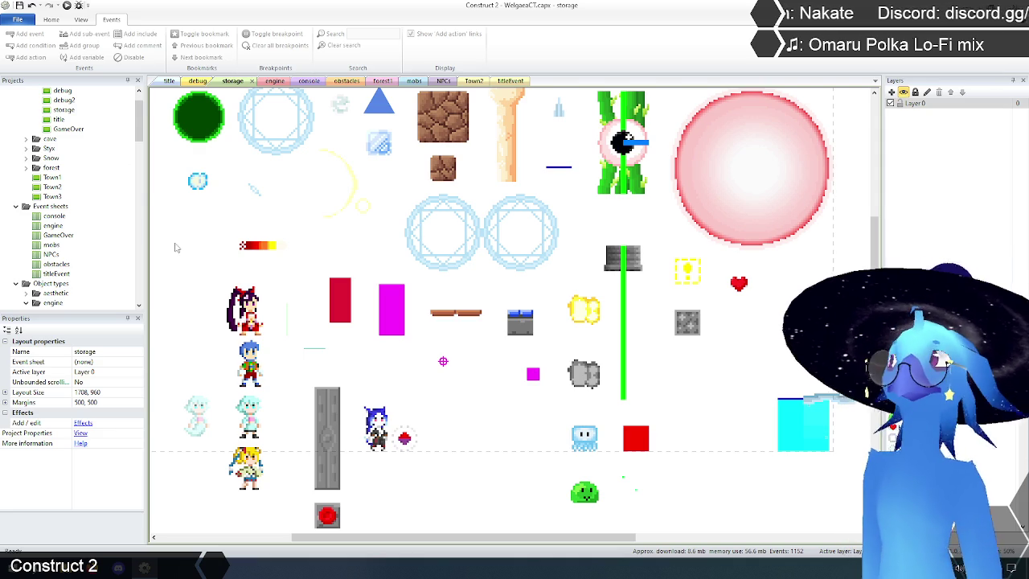
left_click(393, 299)
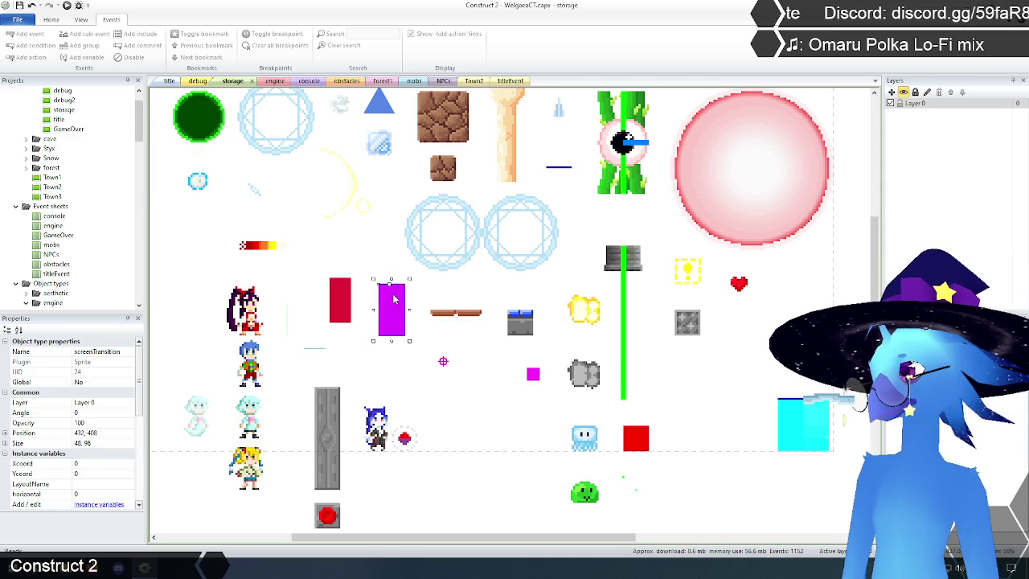
left_click(341, 301)
left_click(380, 327)
left_click_drag(392, 341, 391, 380)
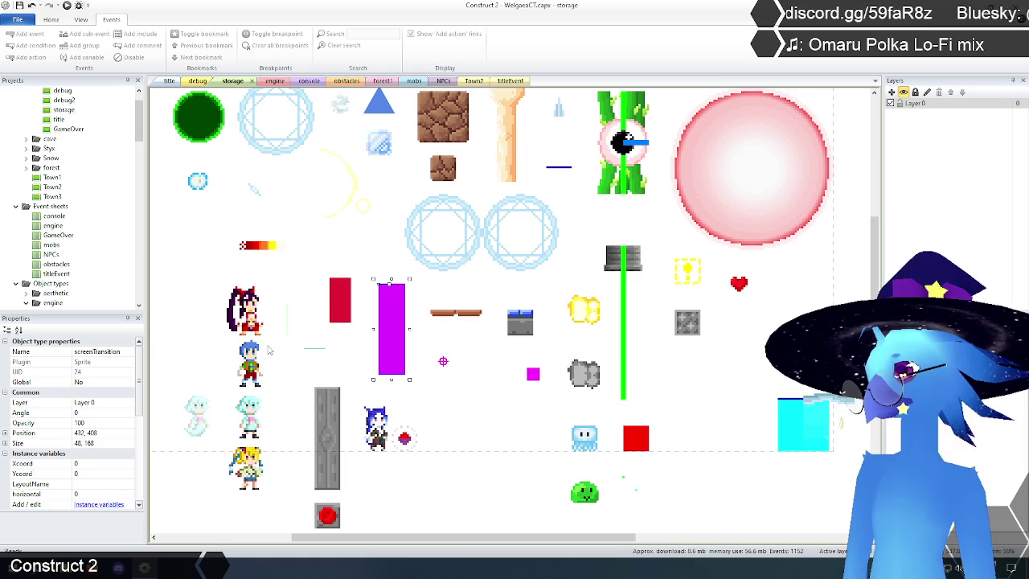
left_click(189, 310)
Switch to the debug layout.
scroll(228, 343, "up", 5)
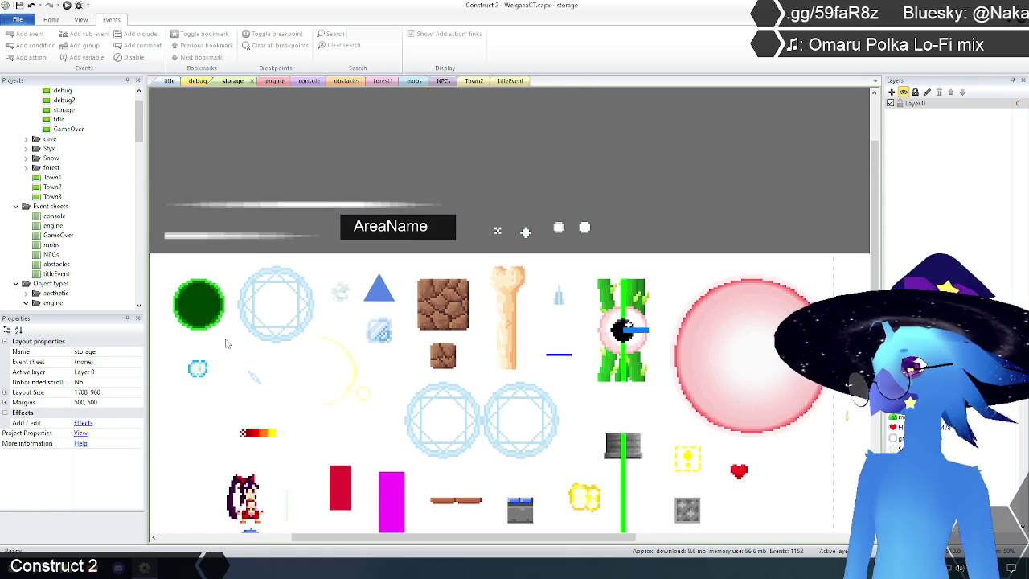
scroll(226, 344, "down", 3)
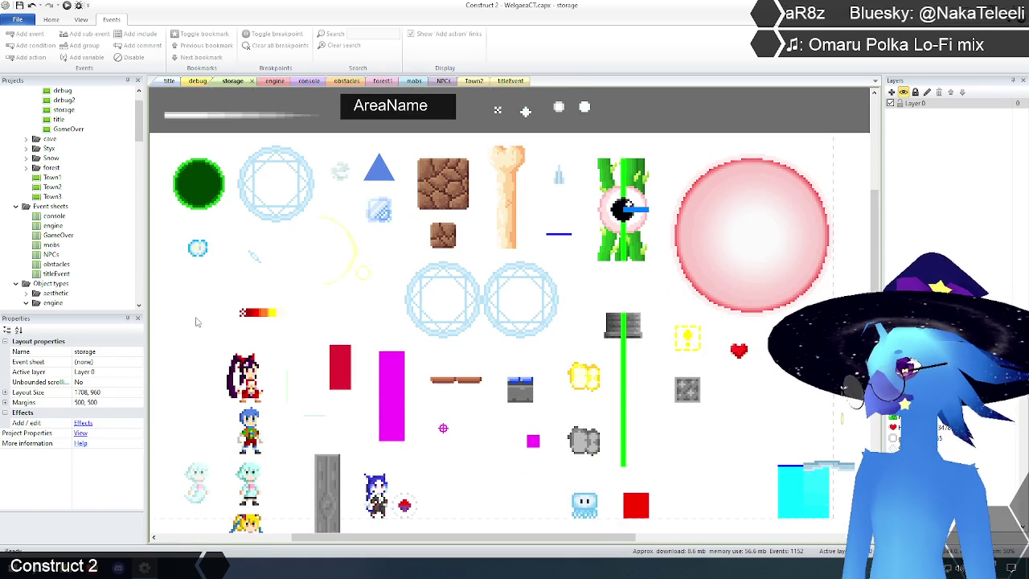
scroll(199, 318, "down", 4)
scroll(201, 414, "up", 2)
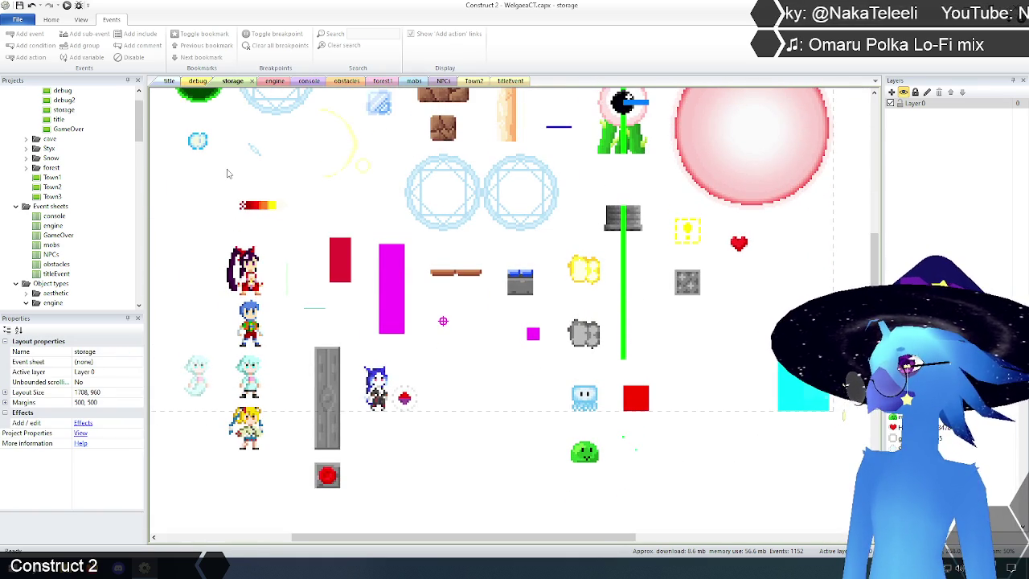
left_click(199, 82)
mouse_move(438, 539)
left_mouse_down()
mouse_move(699, 544)
mouse_move(426, 543)
left_mouse_up()
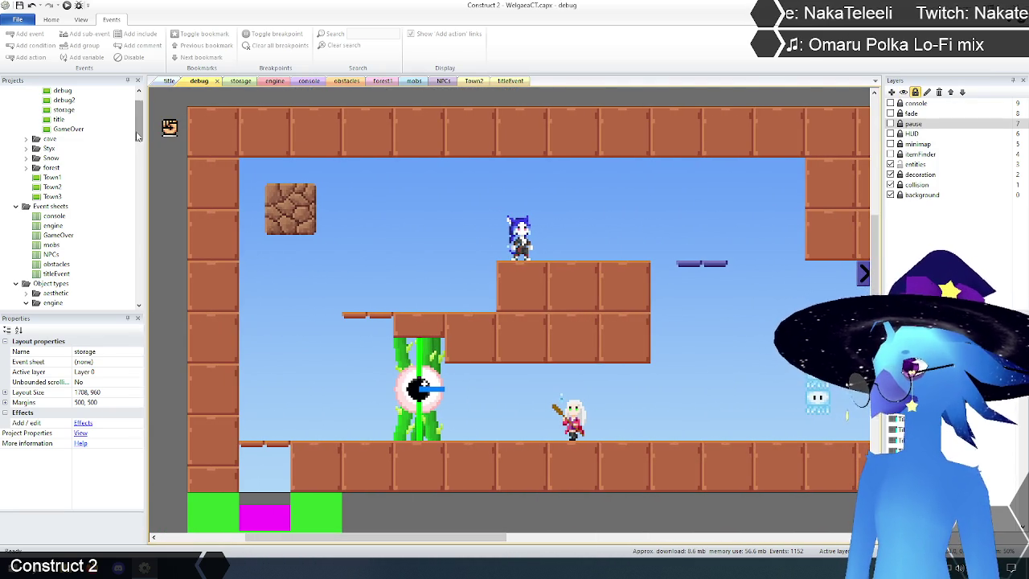
Open the debug2 layout and delete its blue box.
scroll(142, 112, "up", 1)
double_click(64, 129)
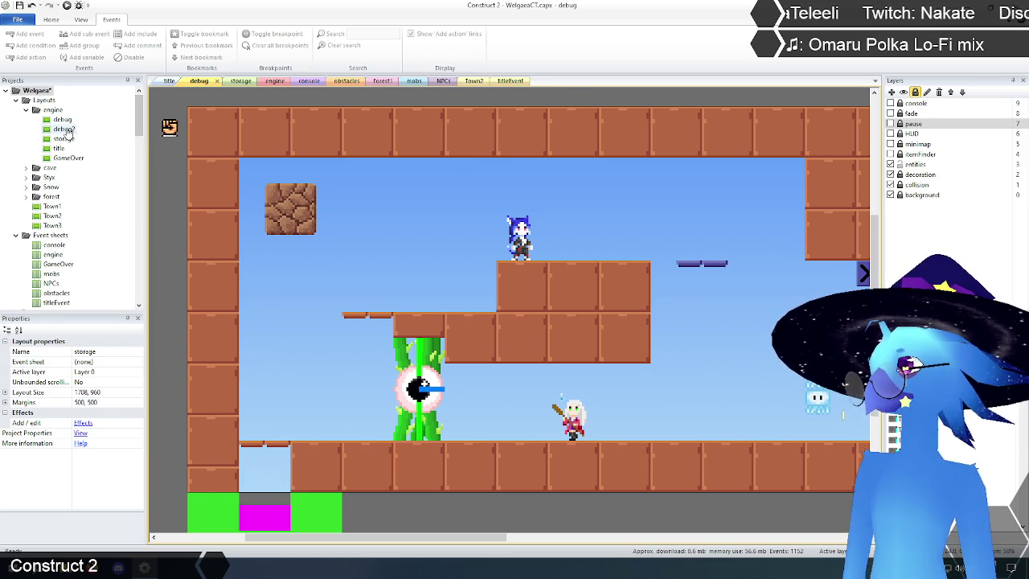
left_click(726, 325)
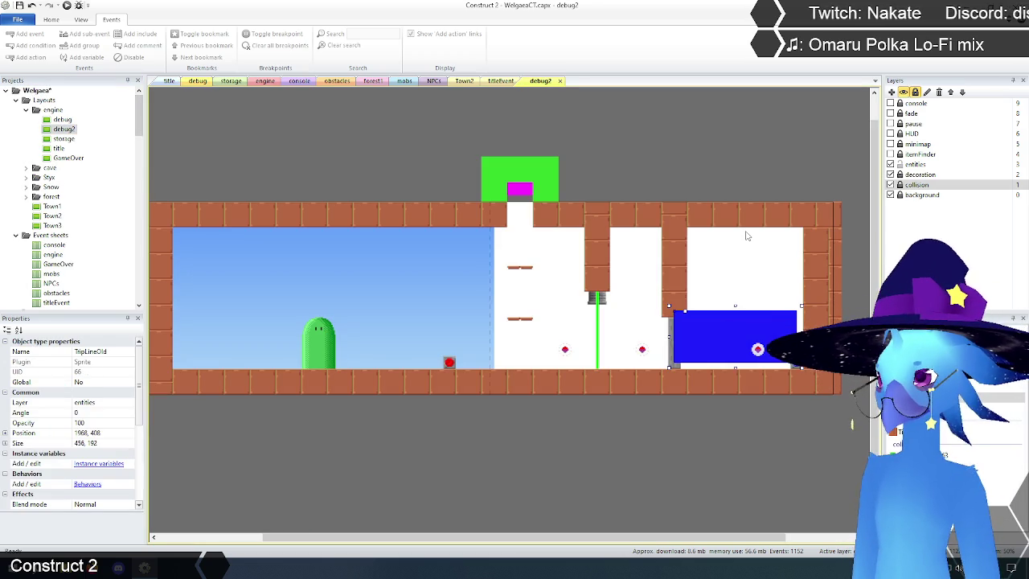
key("Delete")
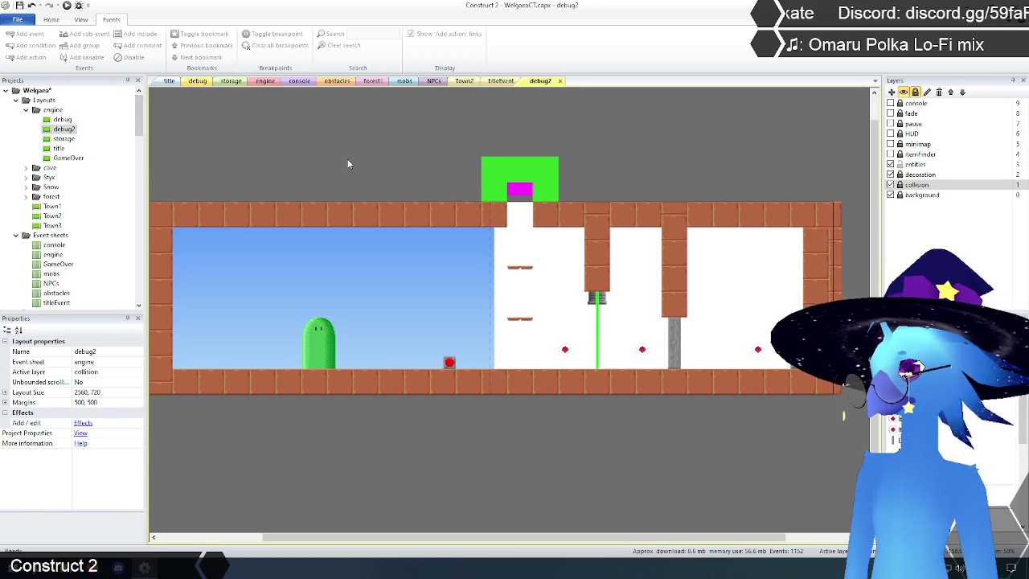
Close the debug2 layout tab.
double_click(63, 119)
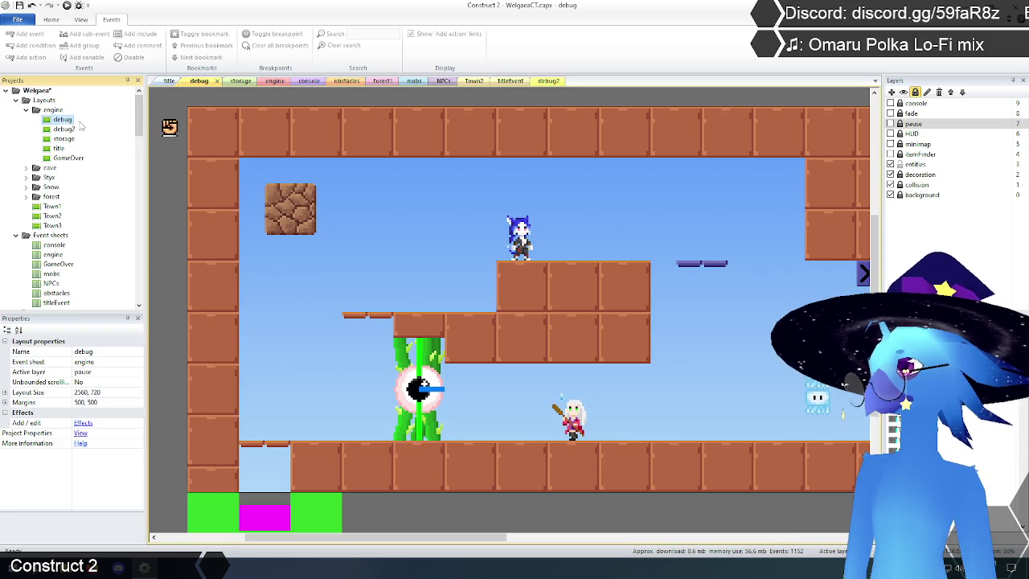
left_click(553, 82)
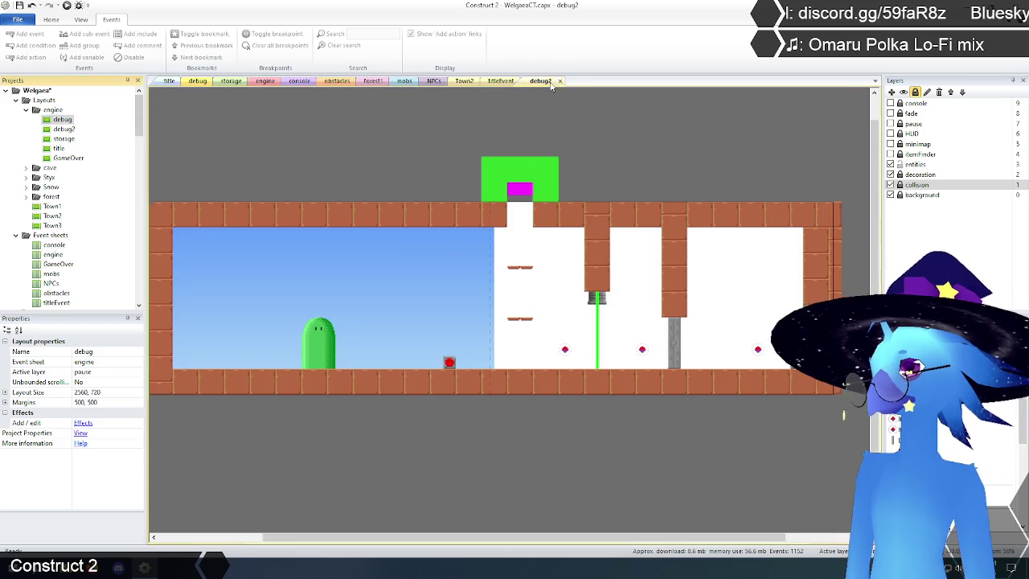
left_click(561, 82)
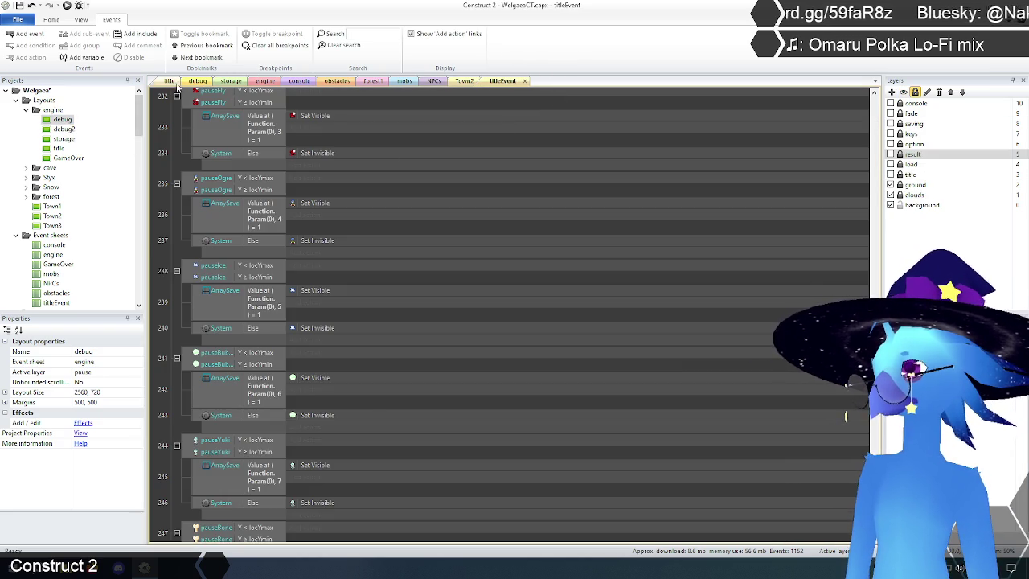
Save the Welgaea project with Ctrl+S and return to the engine event sheet.
left_click(170, 81)
key("ctrl+s")
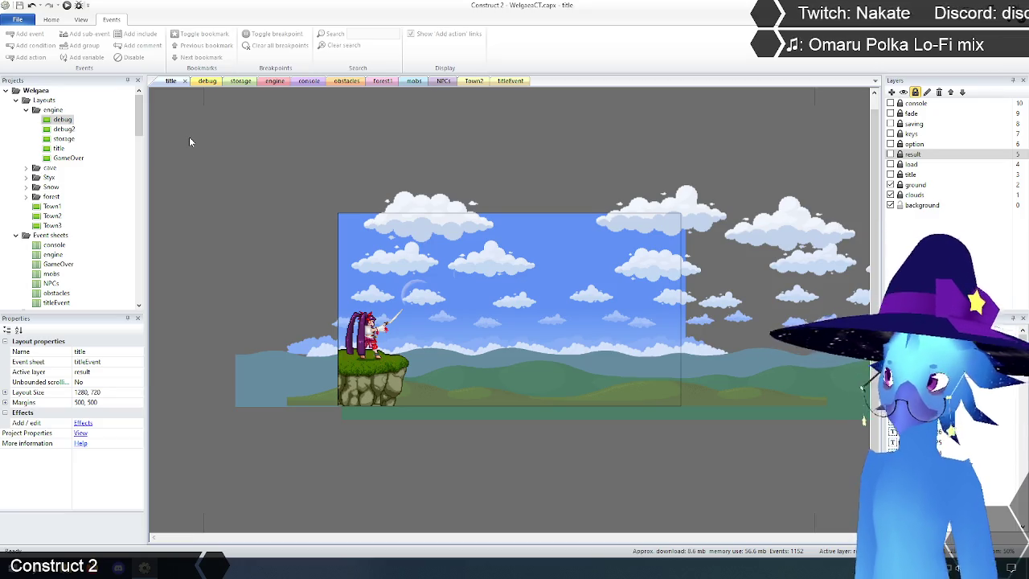
left_click(270, 81)
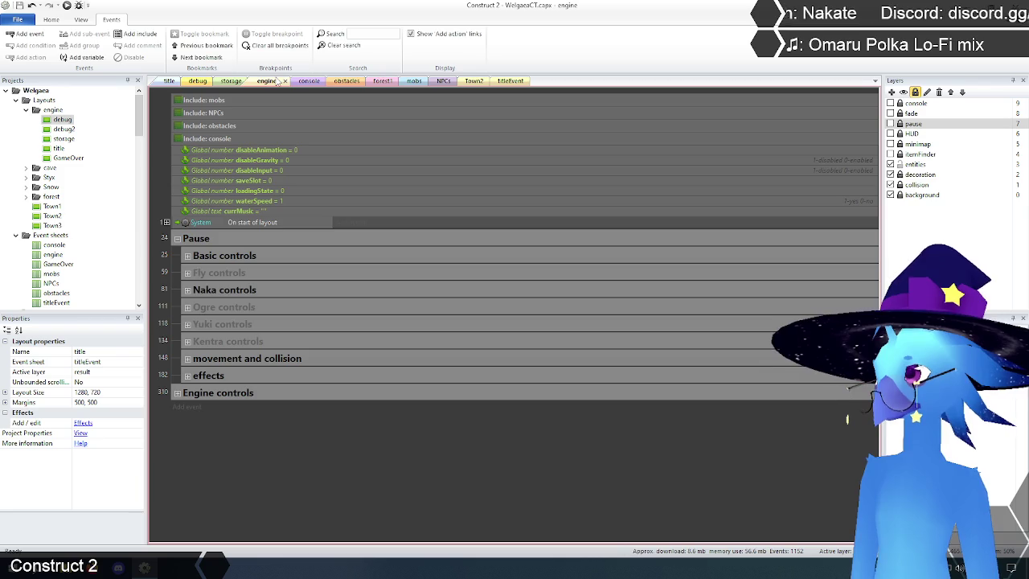
Expand the effects group and select Ndash splash event 229 with its sub-events under spawn splashes.
left_click(187, 375)
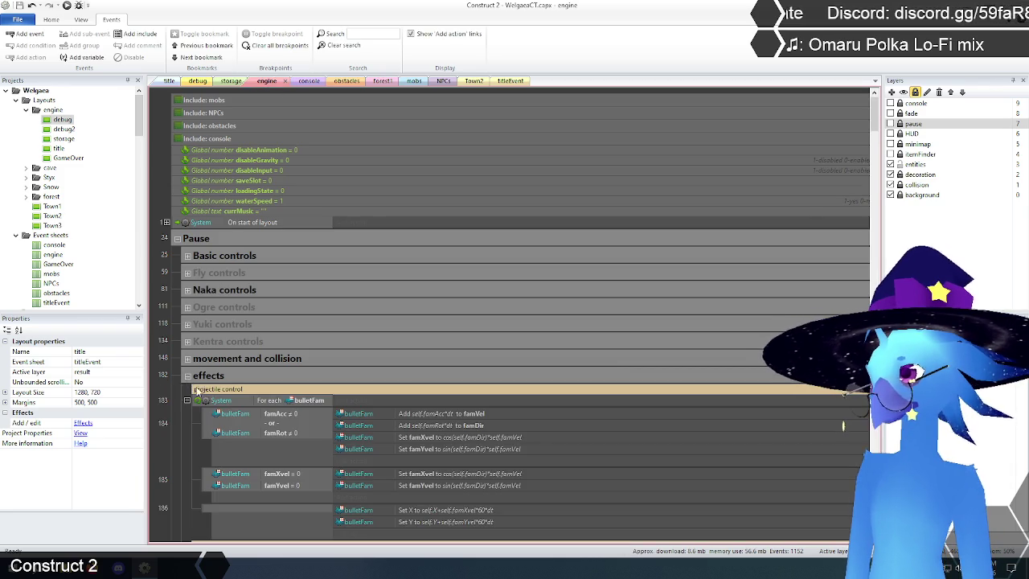
scroll(208, 367, "down", 3)
scroll(178, 324, "down", 5)
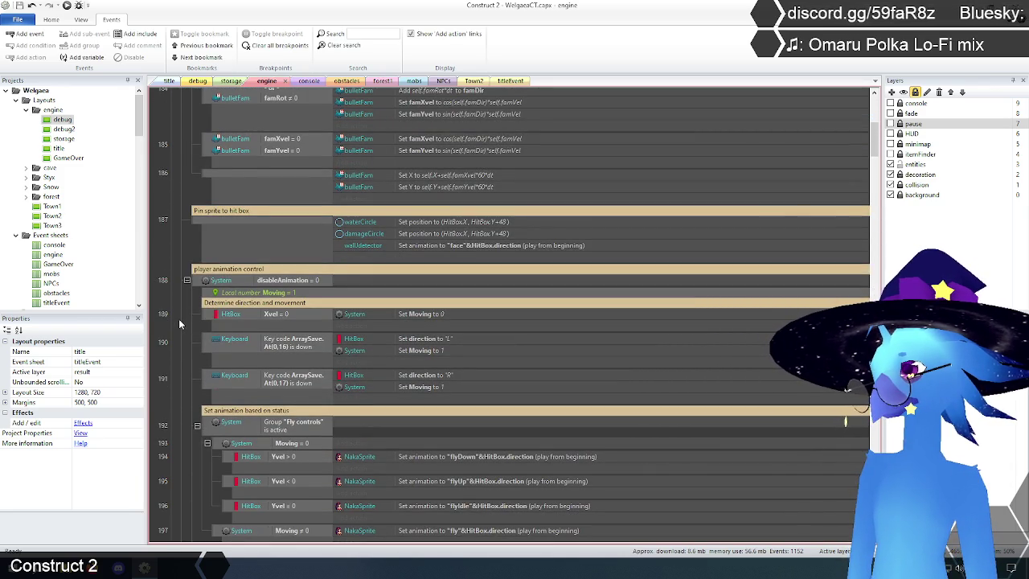
scroll(177, 320, "down", 10)
scroll(178, 324, "down", 9)
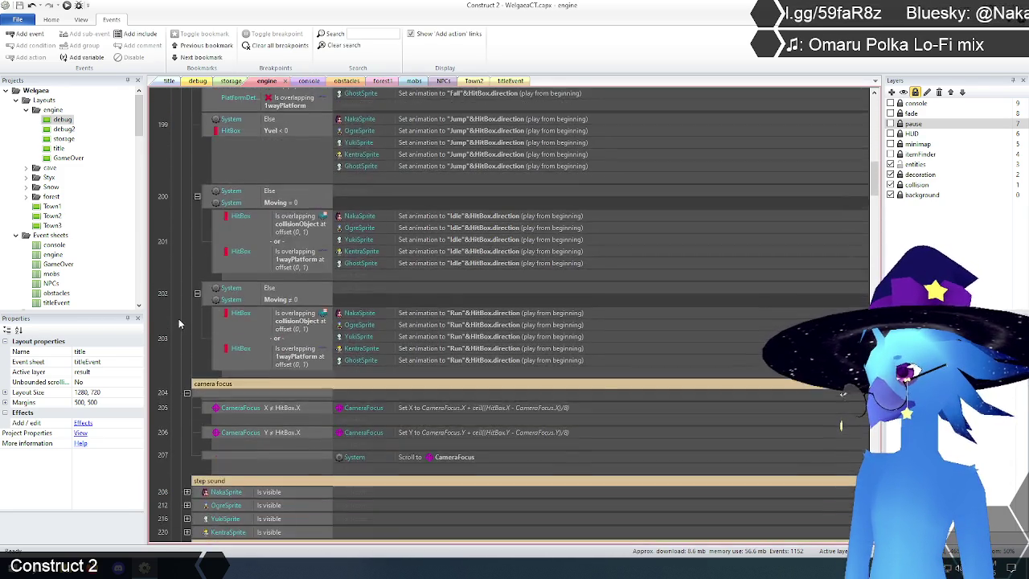
scroll(179, 324, "down", 3)
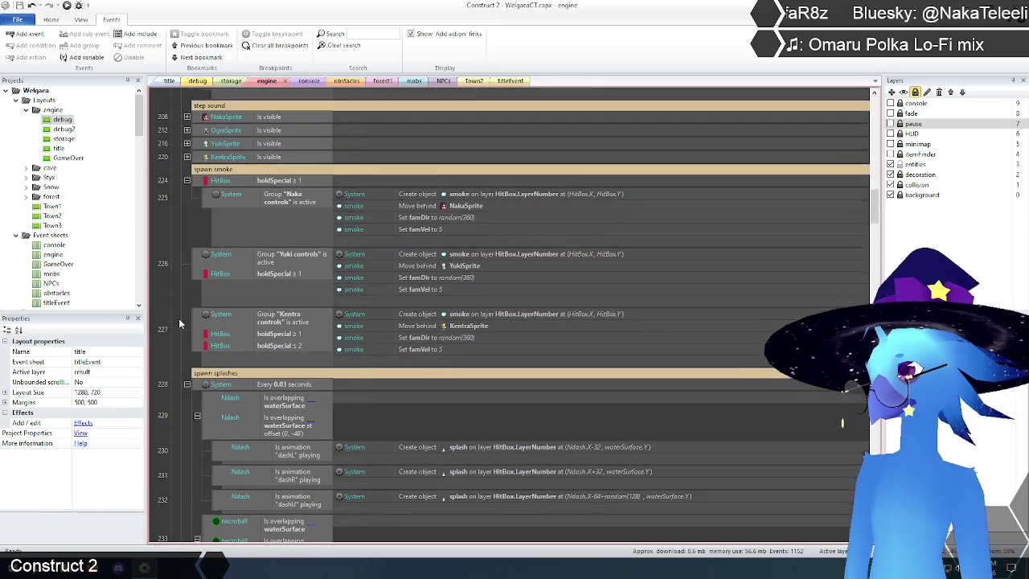
scroll(180, 324, "down", 5)
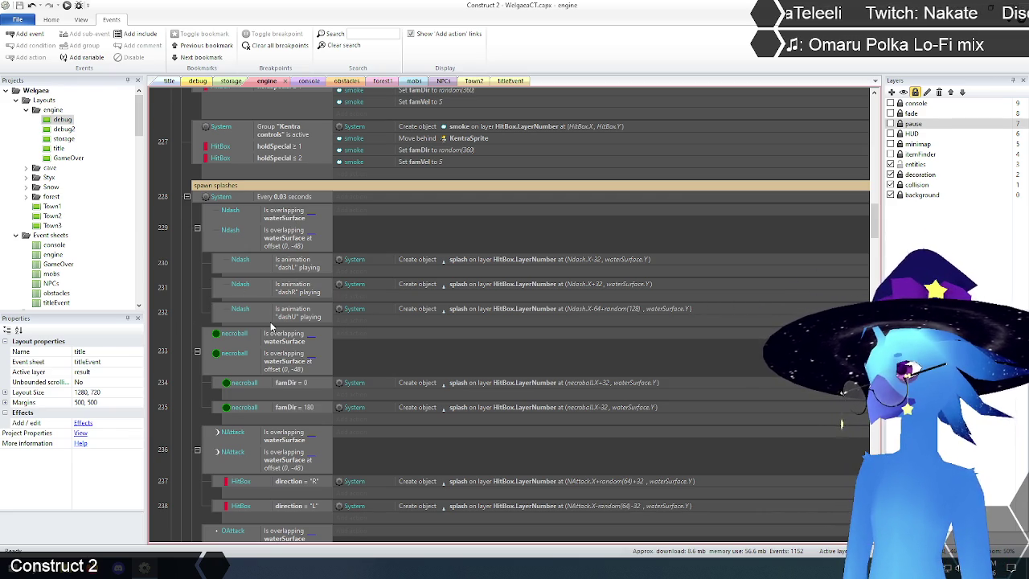
scroll(193, 301, "down", 2)
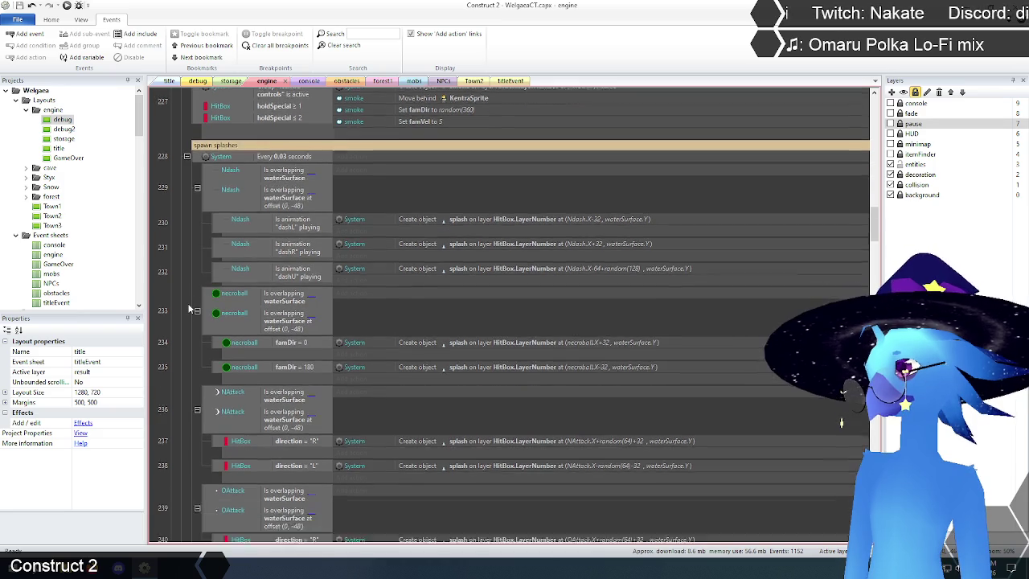
scroll(196, 292, "up", 2)
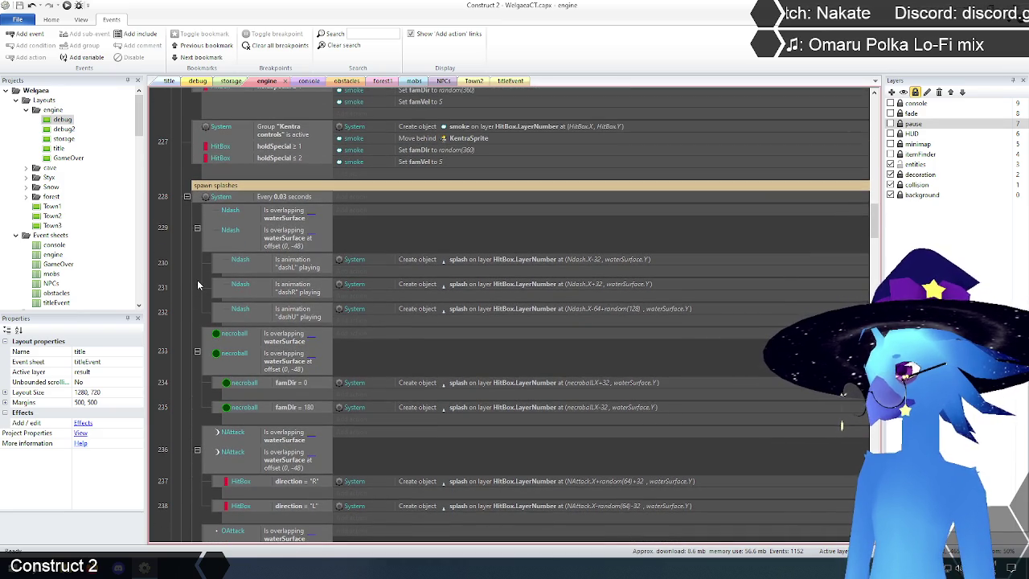
left_click(220, 223)
left_click(189, 280, "shift")
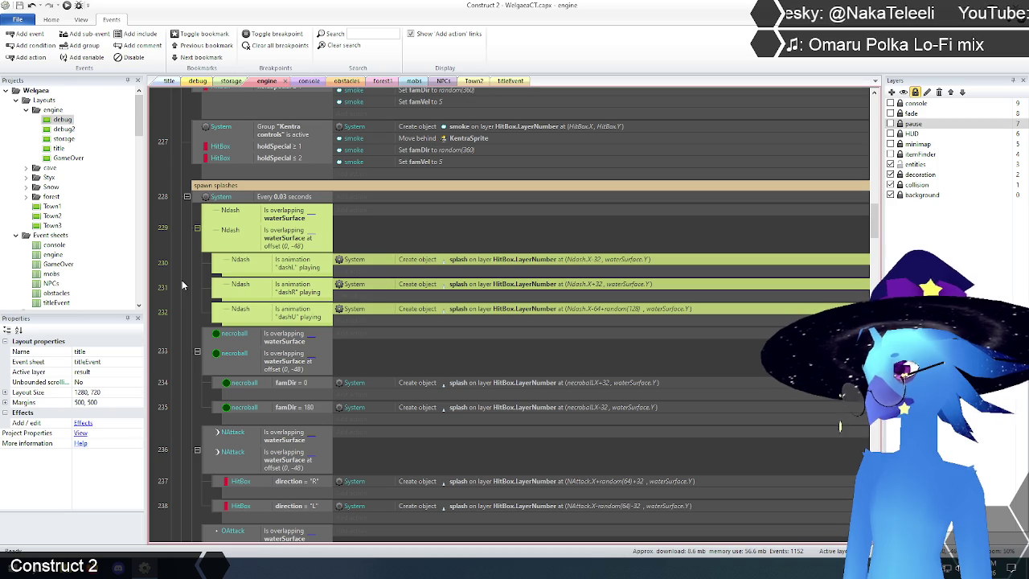
key("Escape")
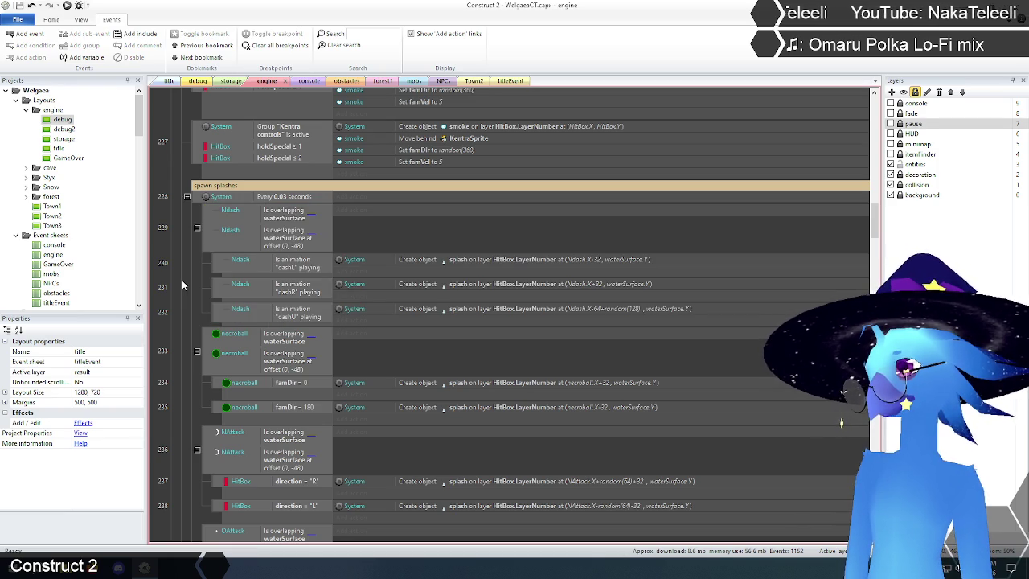
scroll(183, 284, "down", 5)
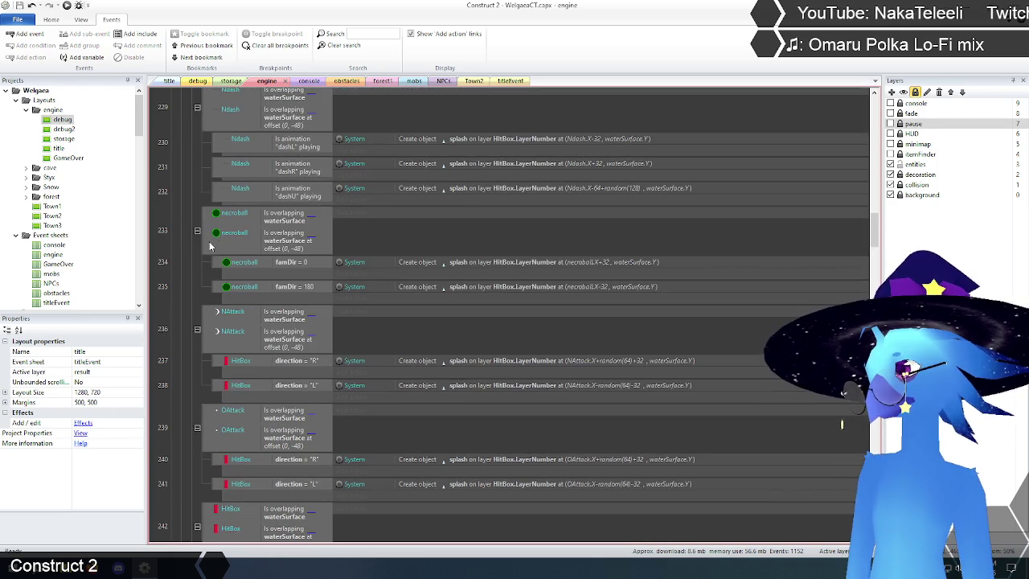
scroll(216, 234, "down", 2)
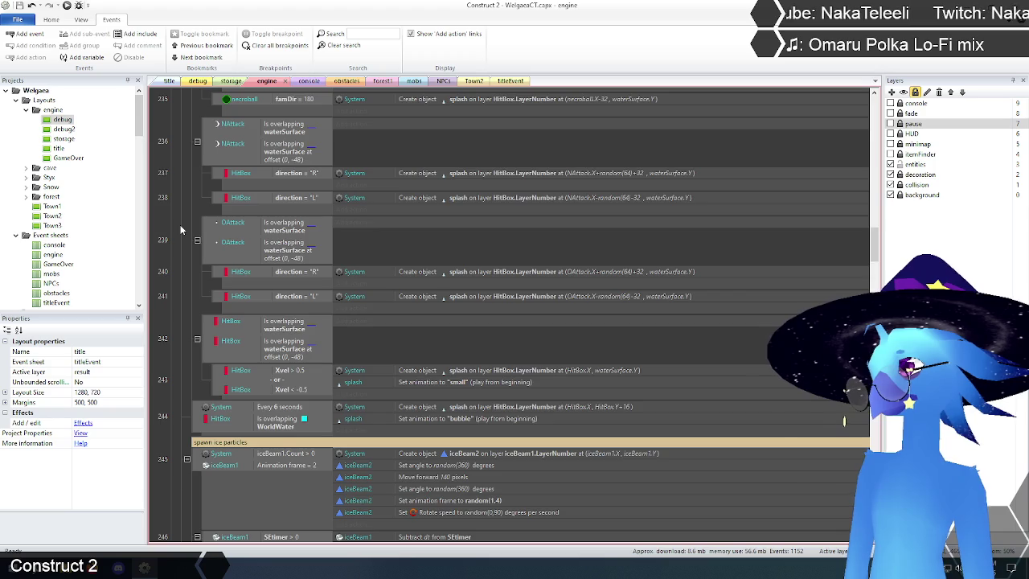
scroll(181, 229, "down", 1)
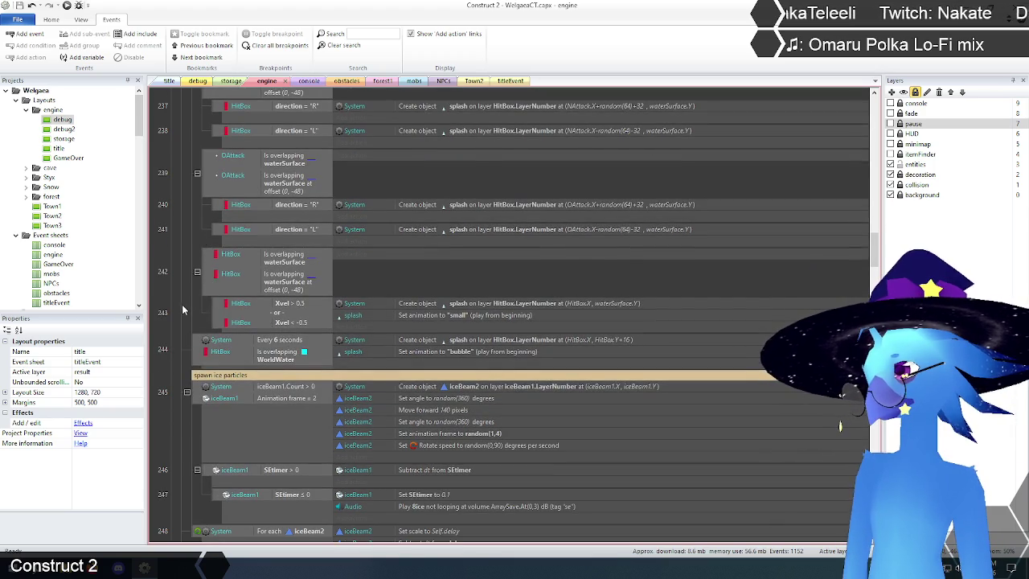
scroll(183, 308, "down", 1)
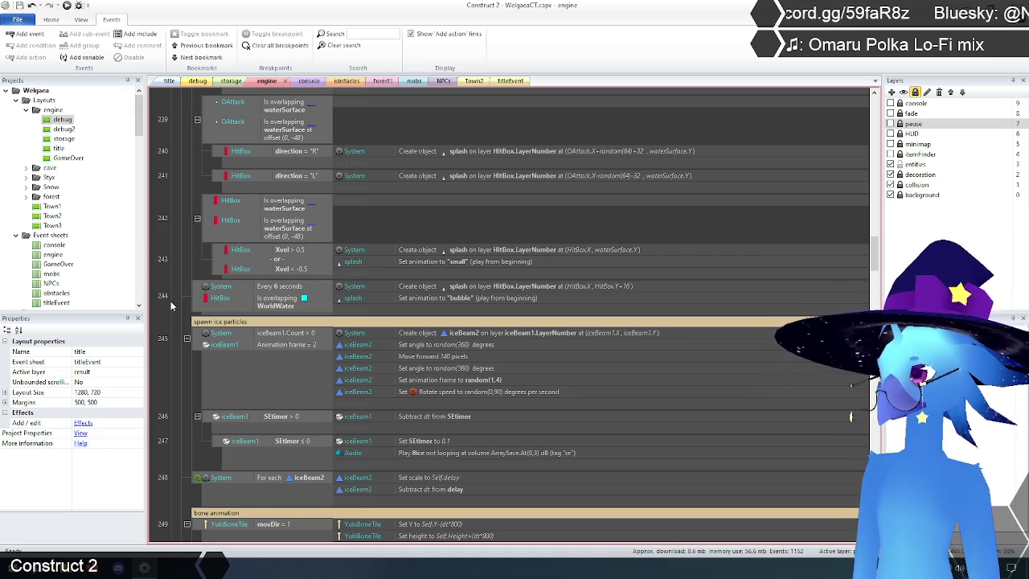
scroll(200, 321, "up", 3)
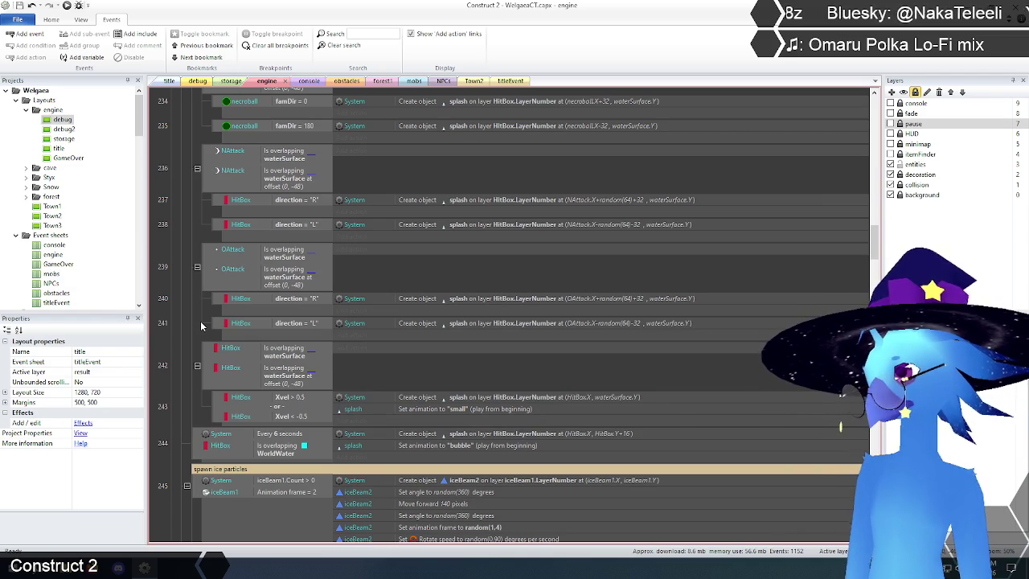
scroll(247, 365, "up", 4)
scroll(247, 365, "up", 2)
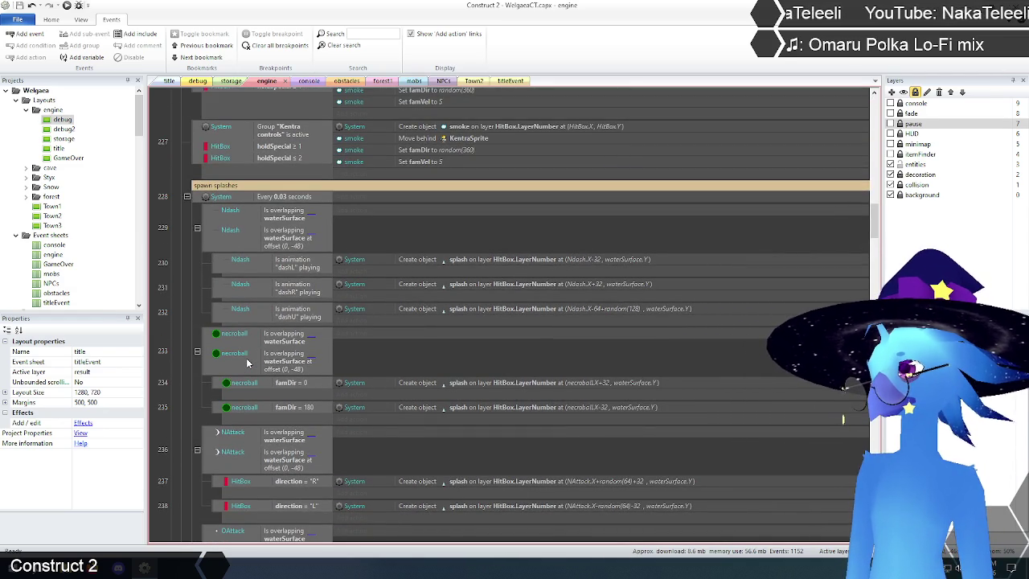
scroll(682, 245, "up", 2)
left_click_drag(873, 219, 873, 125)
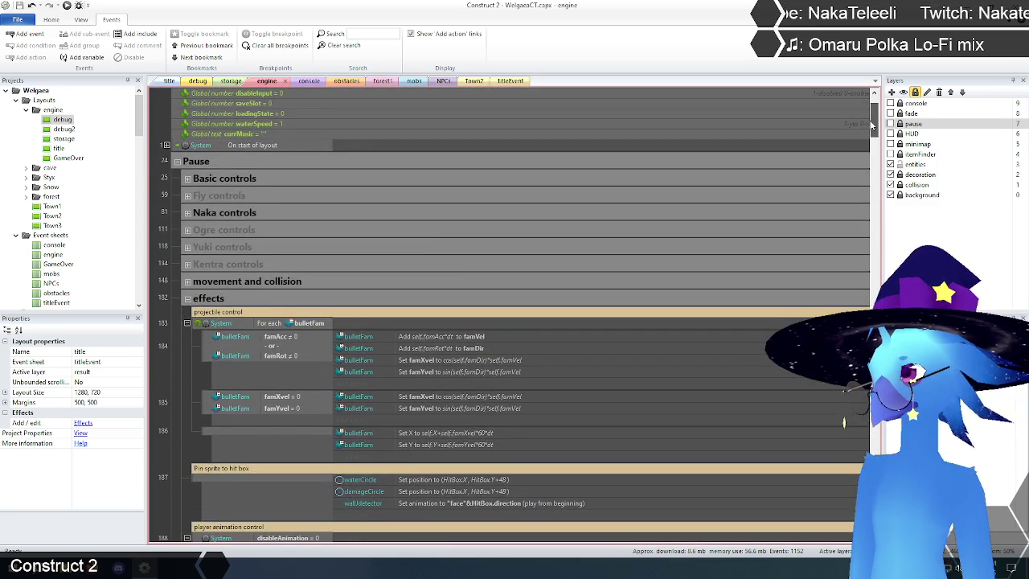
Collapse the effects group, then briefly expand Basic controls to look through it and collapse it again.
left_click(187, 299)
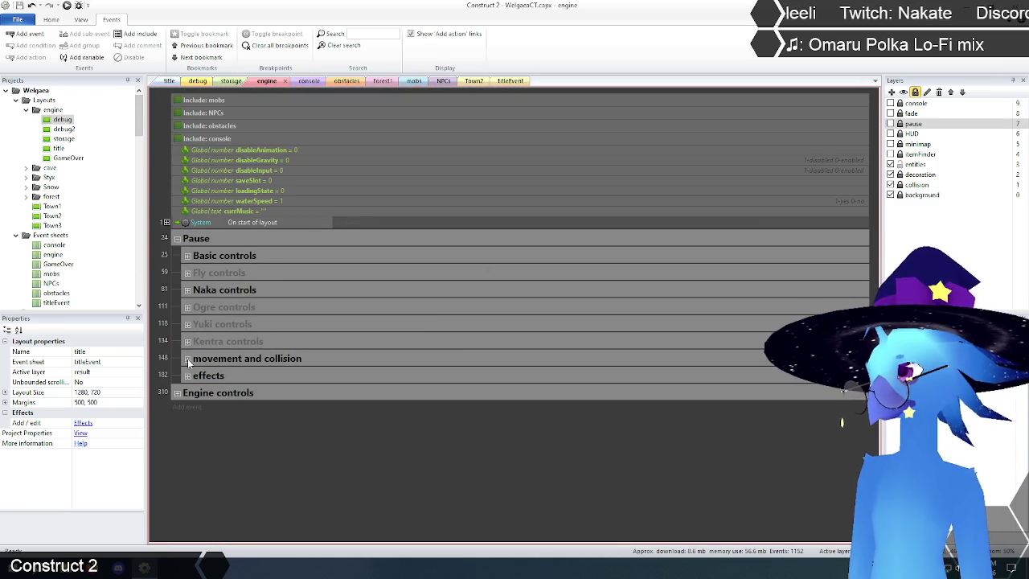
left_click(189, 255)
scroll(176, 295, "down", 3)
scroll(177, 295, "down", 9)
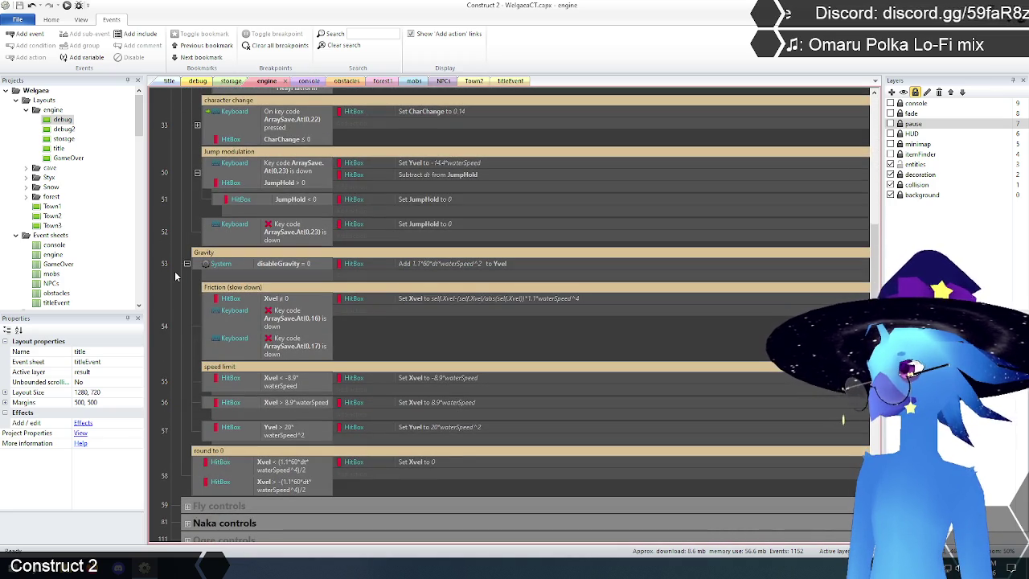
scroll(176, 276, "down", 3)
scroll(176, 276, "up", 3)
scroll(176, 276, "up", 10)
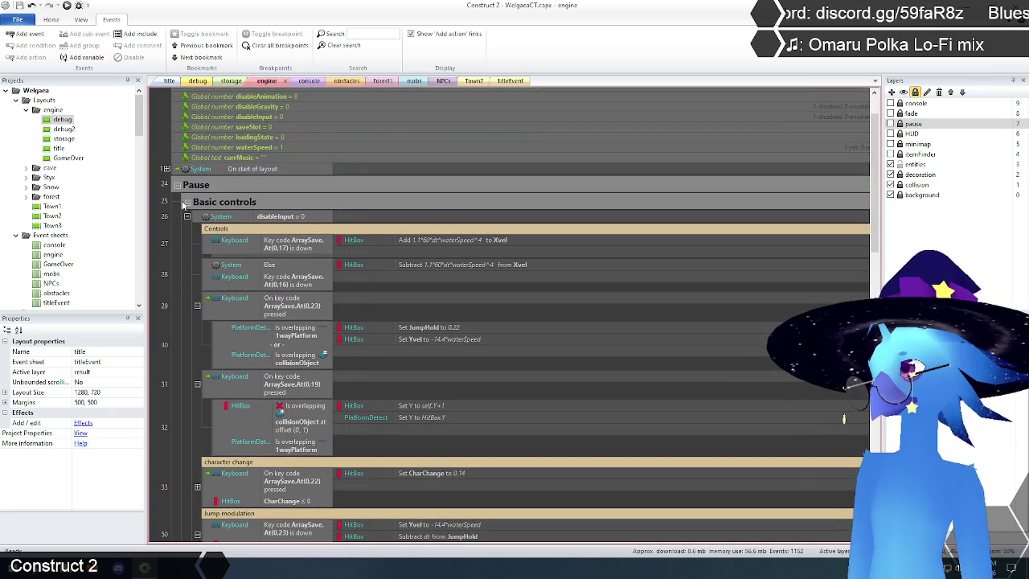
left_click(187, 201)
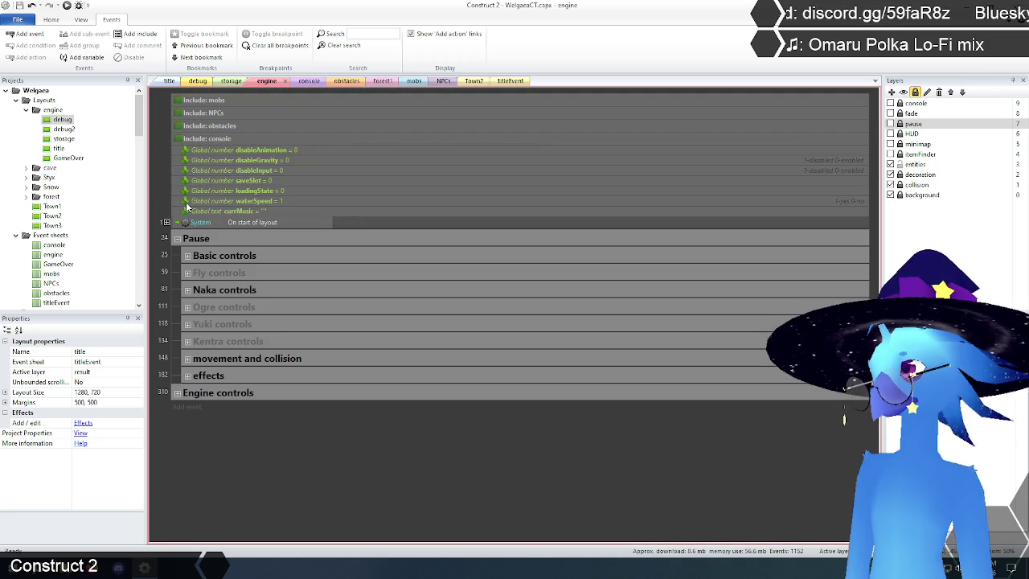
Expand the movement and collision group and scroll to its water collision events.
left_click(187, 359)
scroll(170, 277, "down", 8)
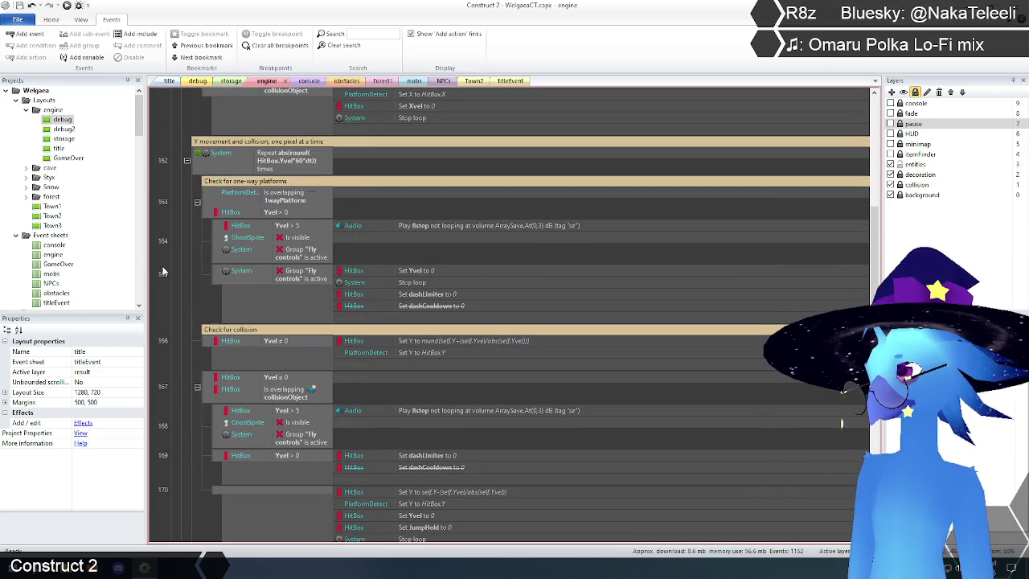
scroll(163, 272, "down", 10)
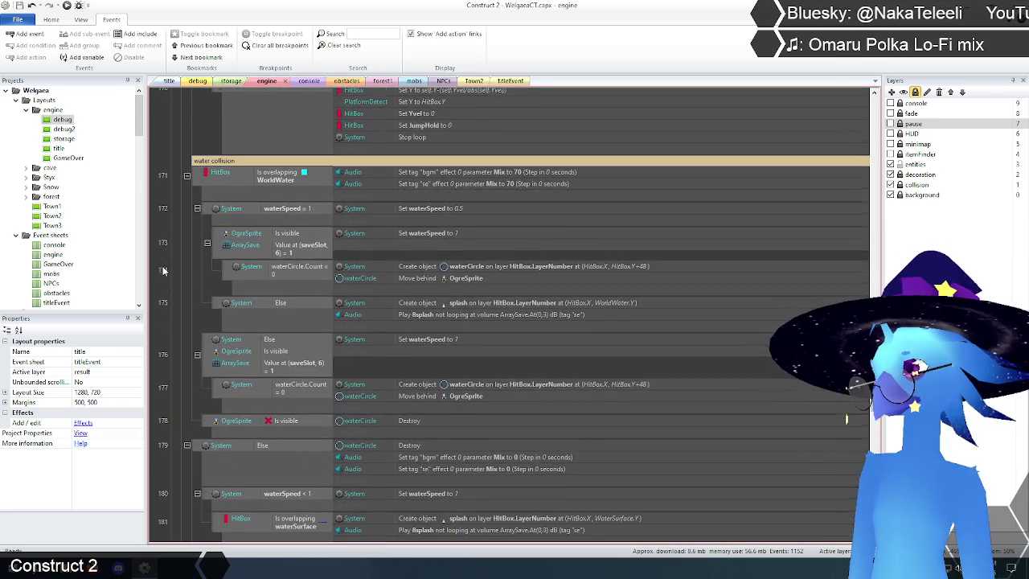
scroll(162, 271, "down", 2)
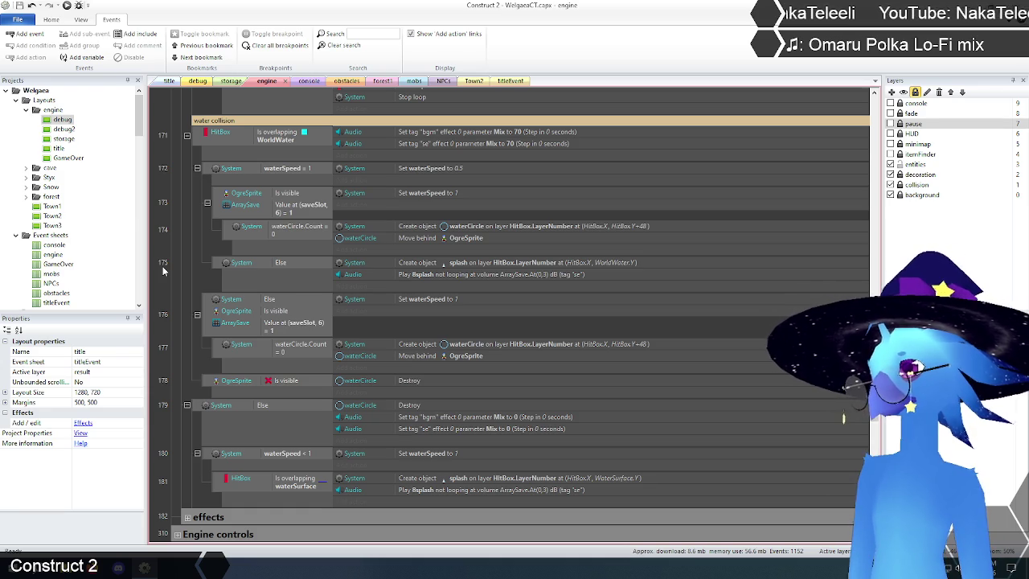
left_click(446, 265)
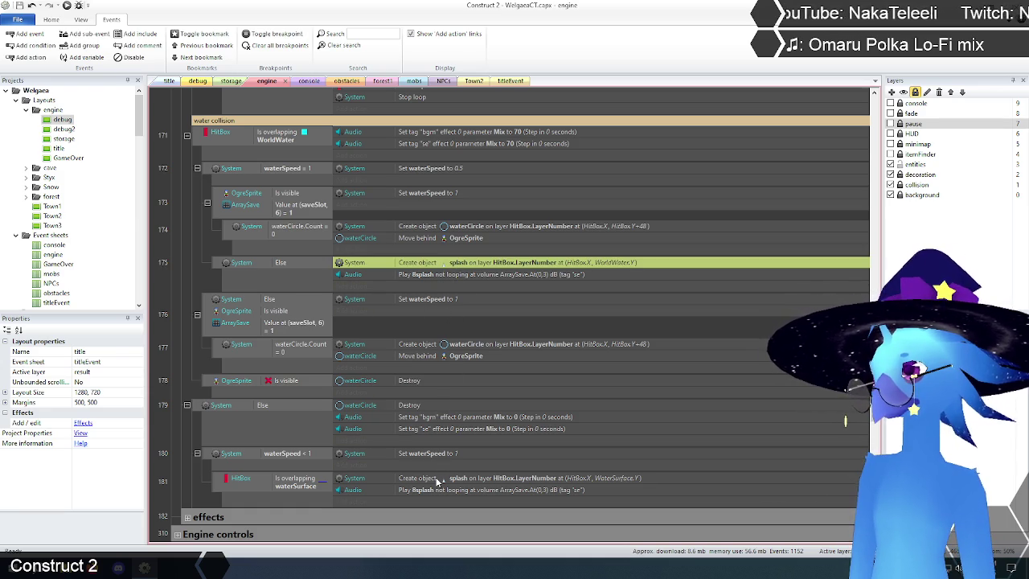
left_click(438, 481)
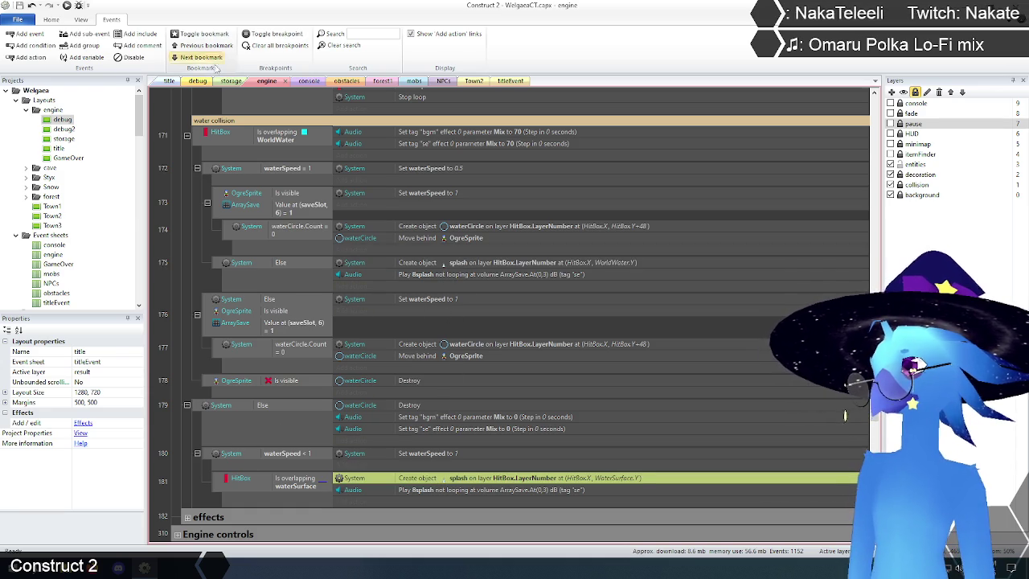
left_click(231, 81)
scroll(547, 206, "up", 2)
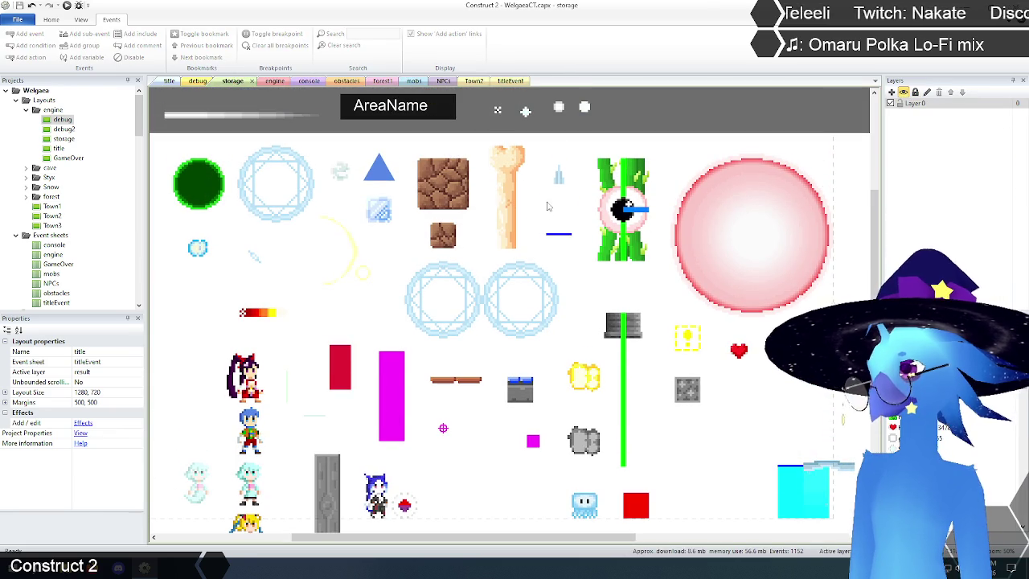
left_click(559, 176)
right_click(559, 177)
left_click(595, 191)
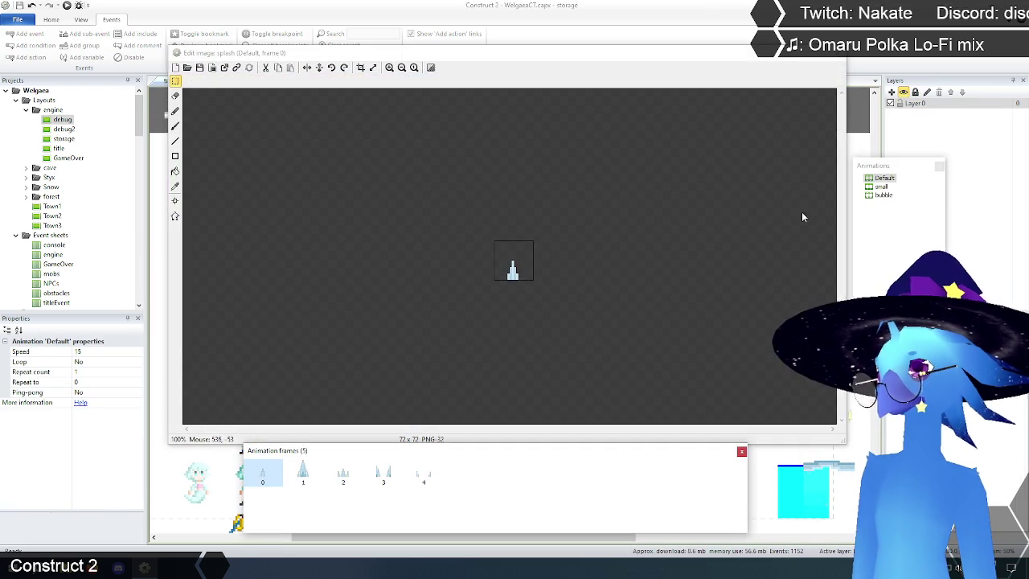
left_click(881, 186)
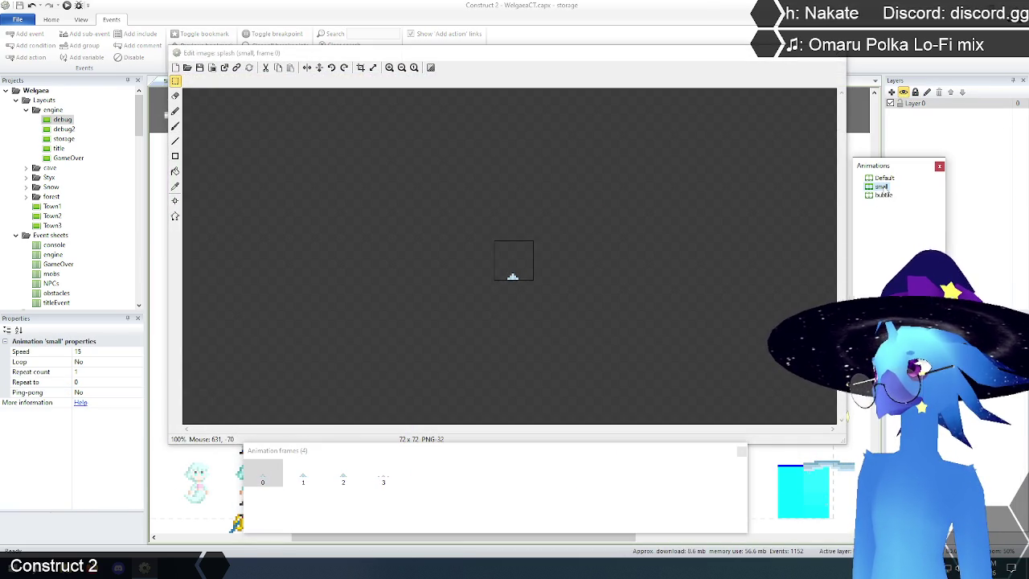
left_click(883, 195)
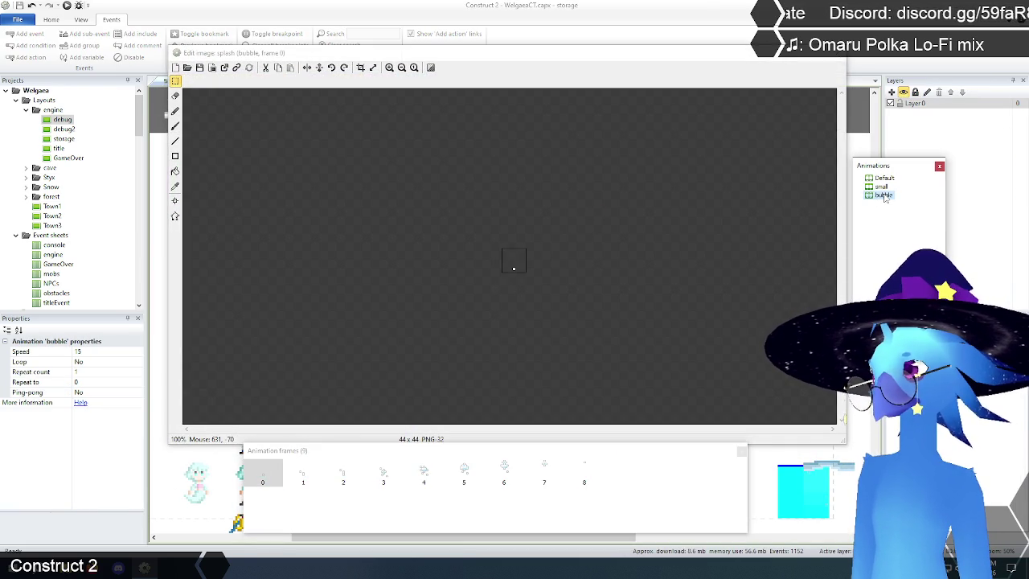
left_click(882, 178)
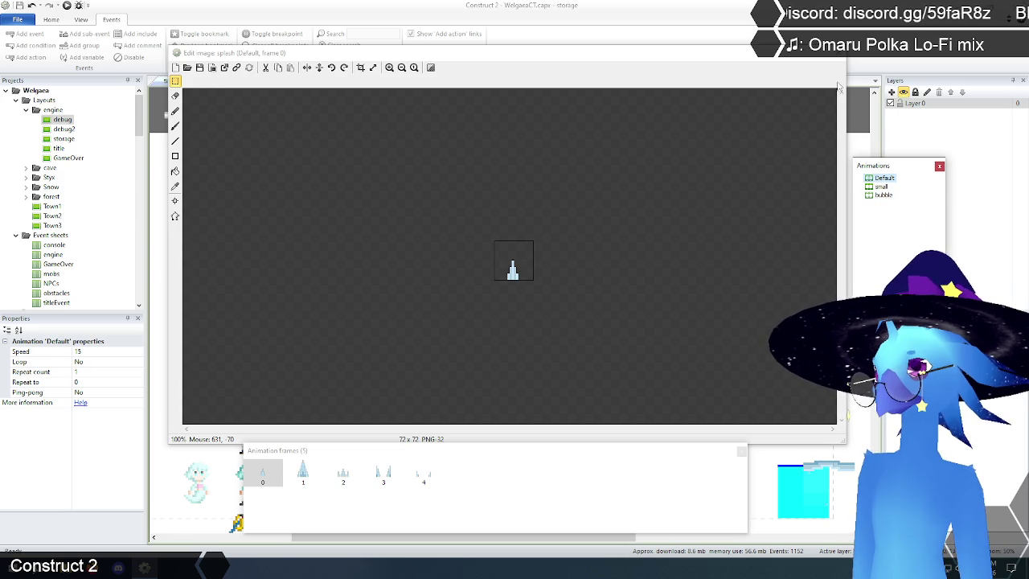
left_click(836, 57)
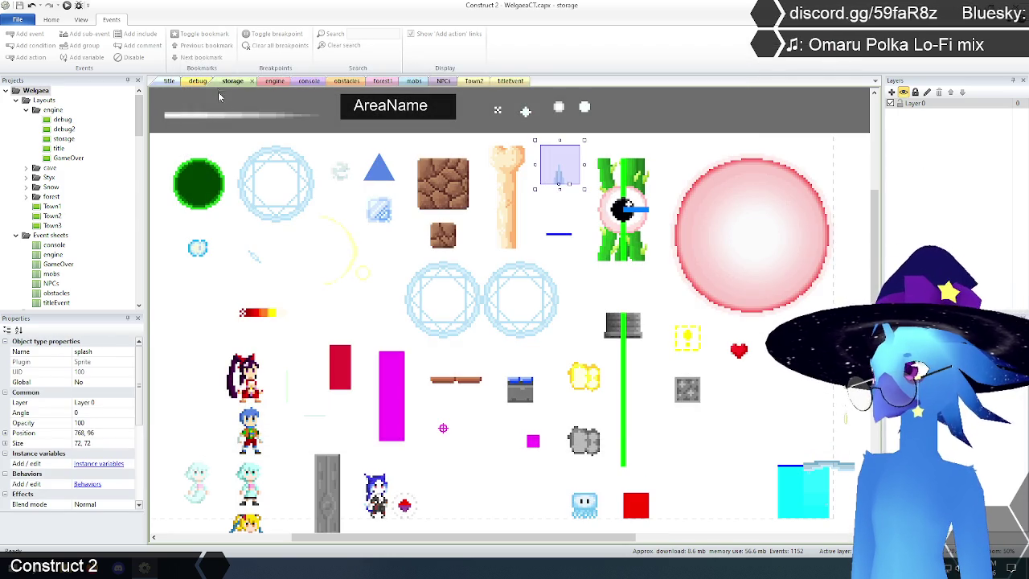
left_click(268, 82)
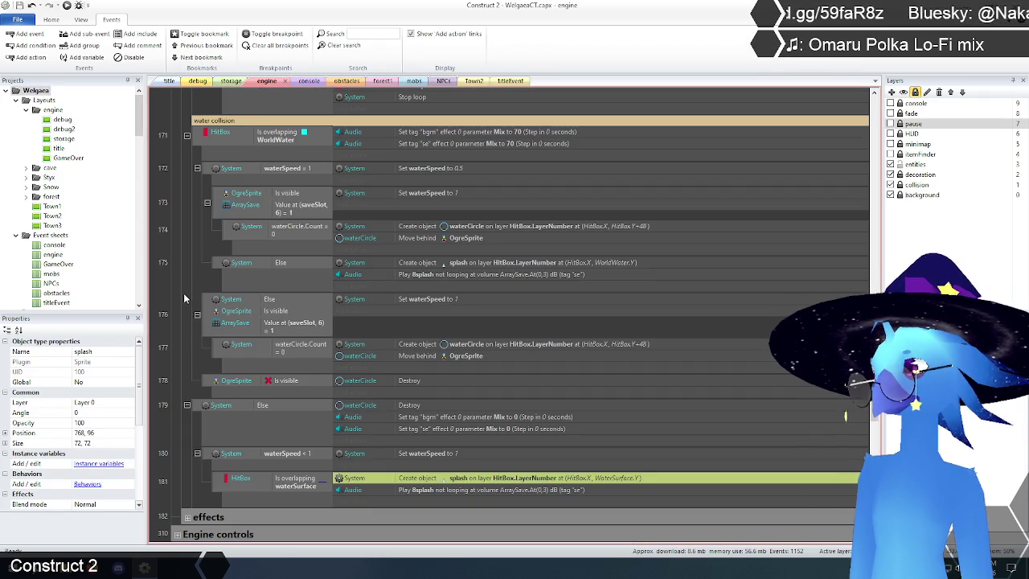
left_click(182, 330)
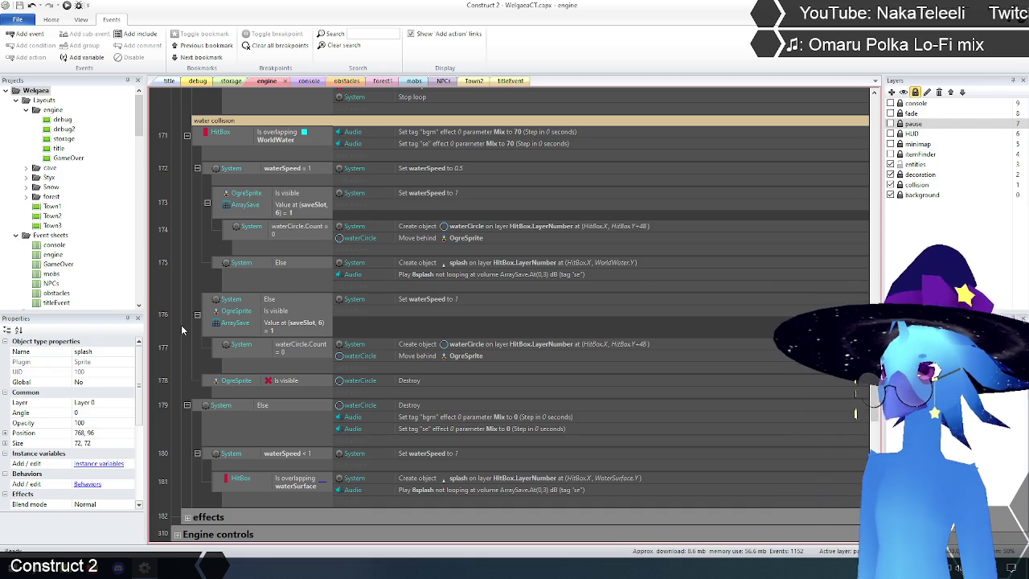
left_click(592, 261)
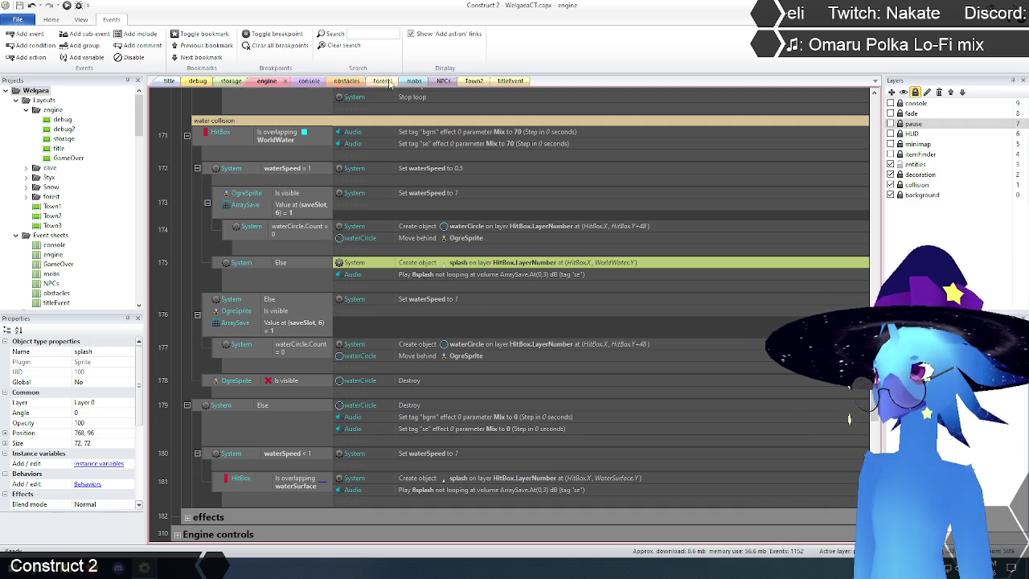
Inspect the WorldWater sprite's properties in the storage layout.
left_click(227, 82)
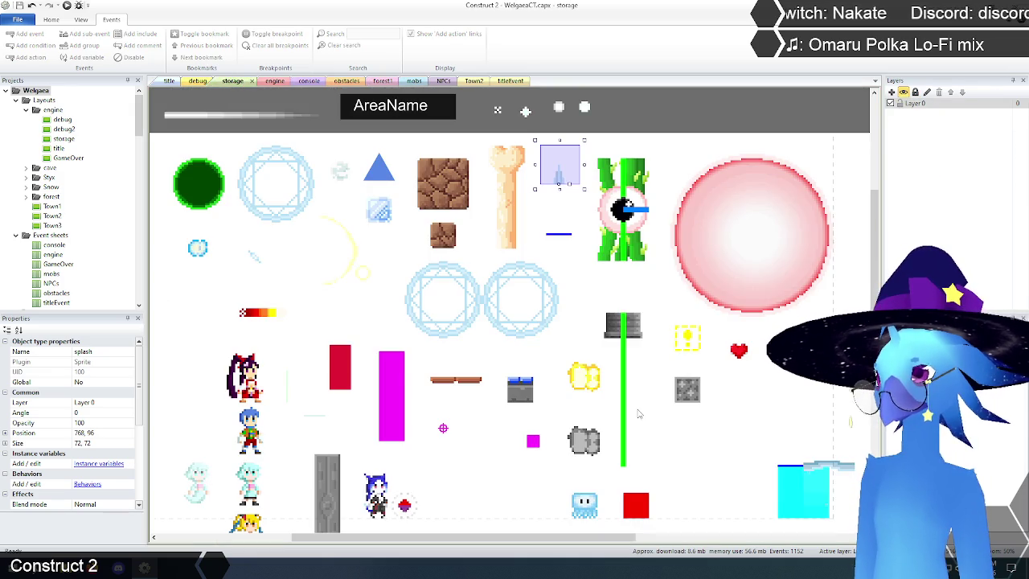
scroll(640, 411, "down", 3)
left_click(788, 400)
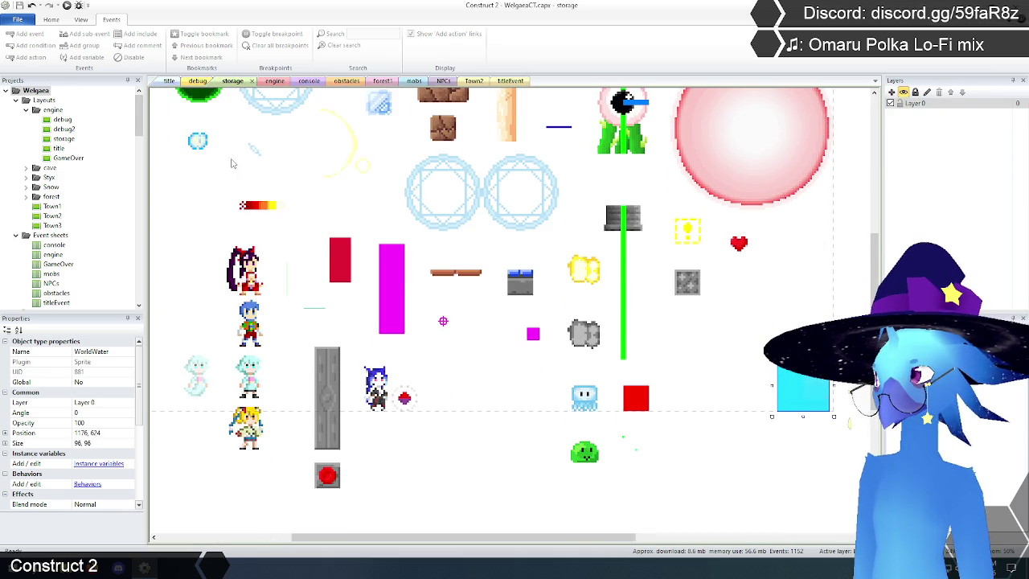
Revisit event 175's splash-creating action, then select the waterSurface sprite in storage.
left_click(276, 84)
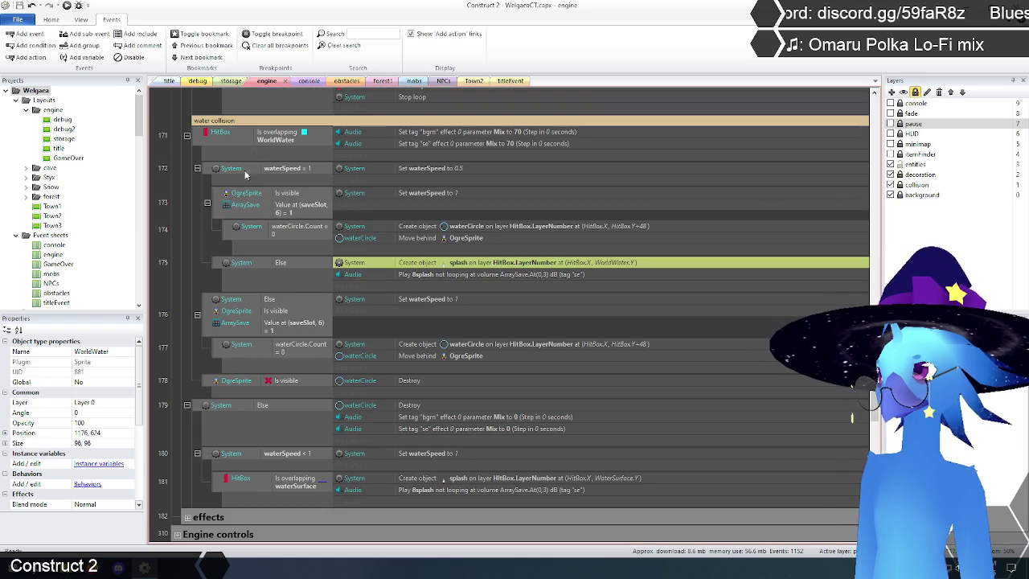
left_click(186, 298)
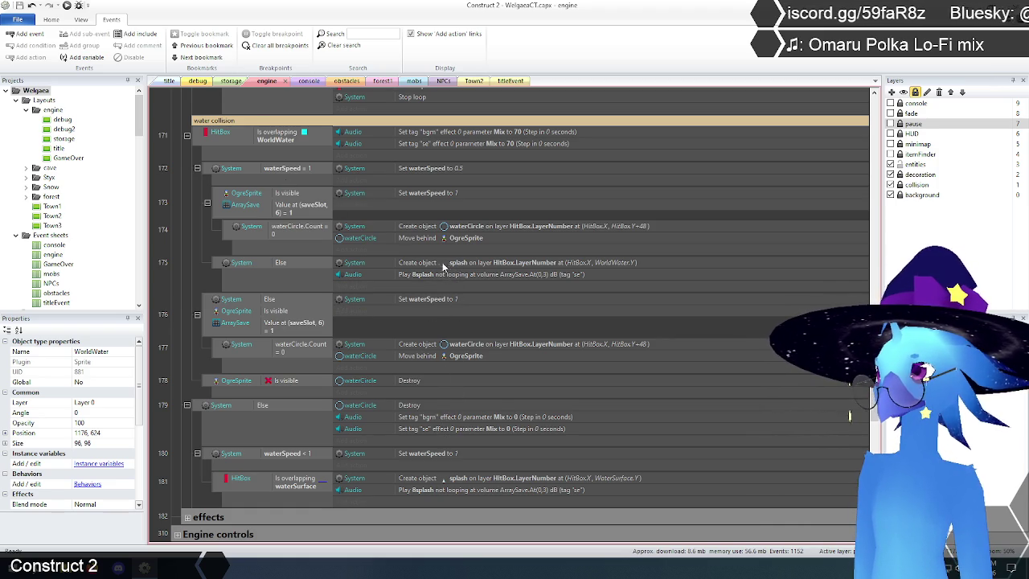
left_click(441, 265)
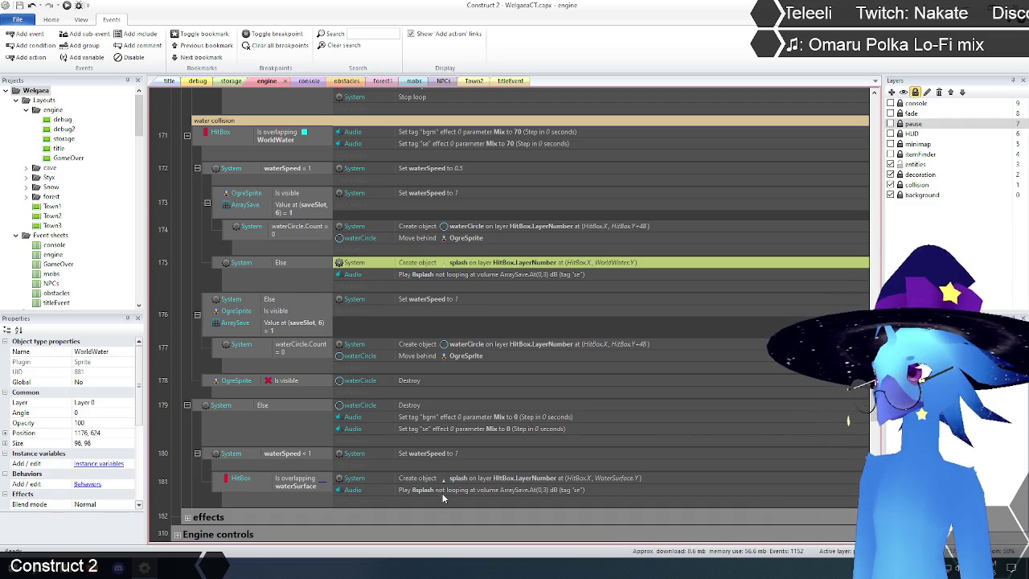
left_click(228, 82)
left_click(800, 346)
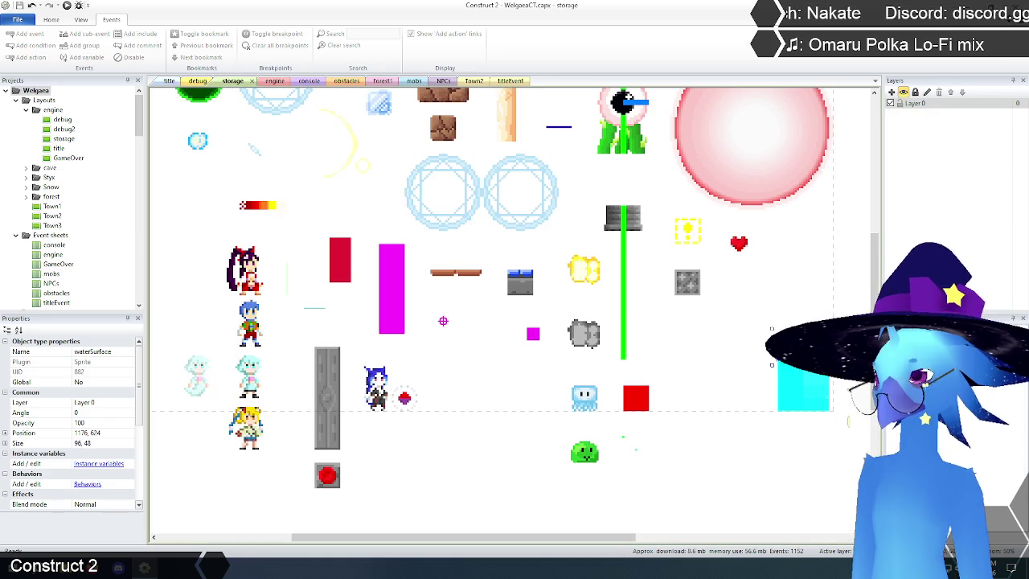
Check the waterSurface sprite's origin point in its image editor, then close the editor.
right_click(792, 372)
left_click(812, 383)
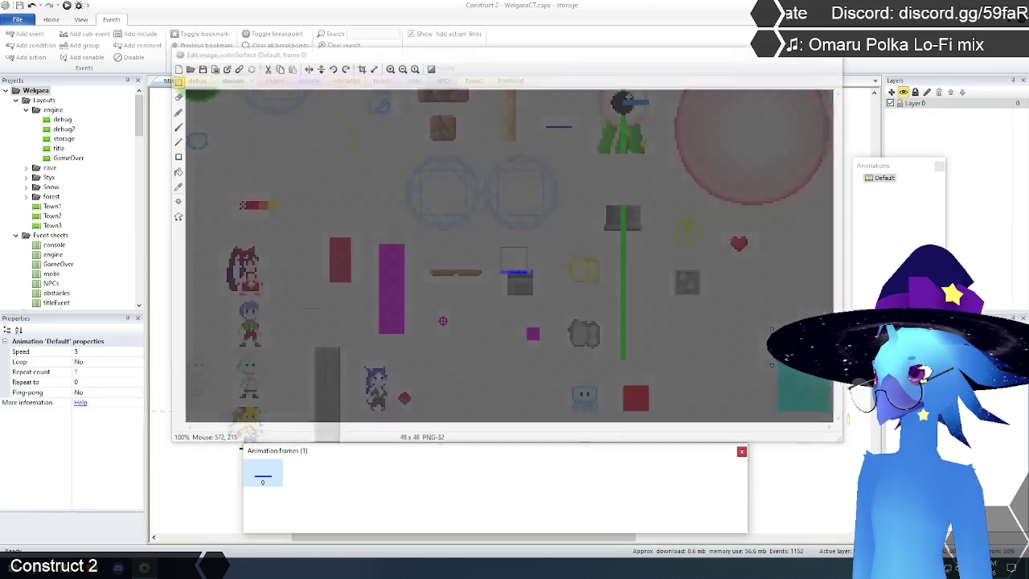
left_click(176, 216)
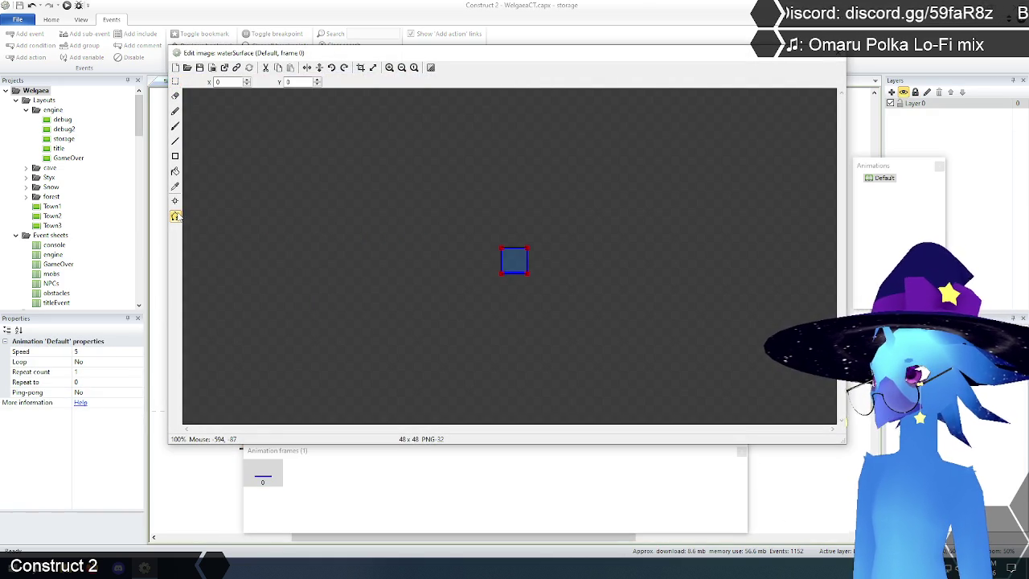
left_click(175, 81)
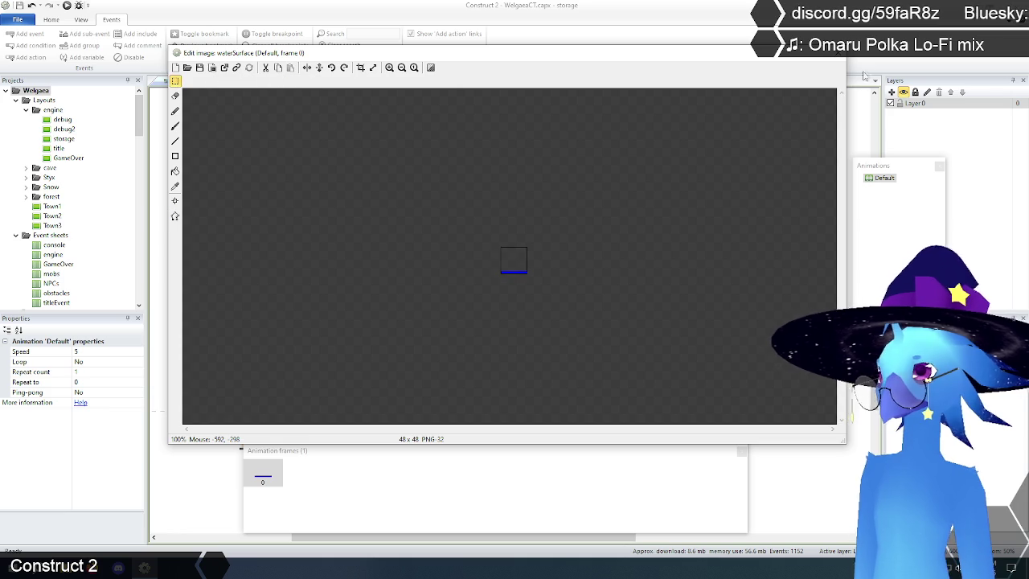
left_click(839, 53)
left_click(184, 210)
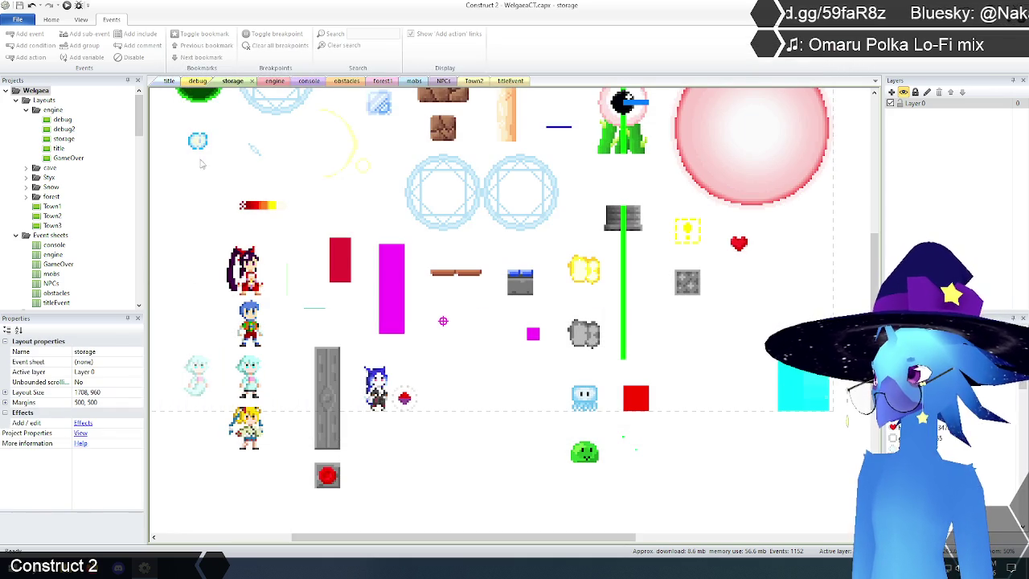
Recheck event 175 and the waterSurface properties, then switch to the debug layout.
left_click(268, 81)
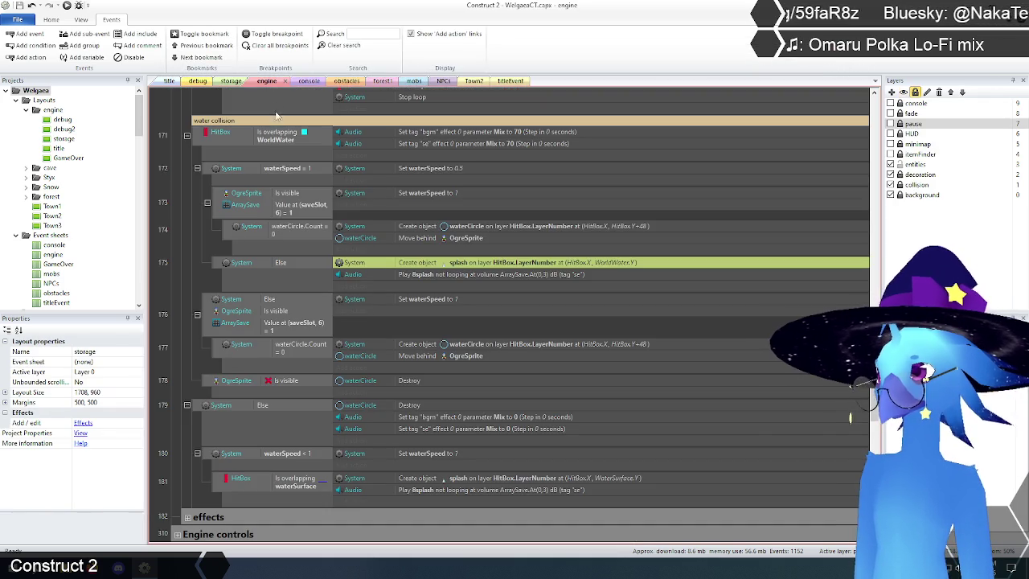
left_click(176, 387)
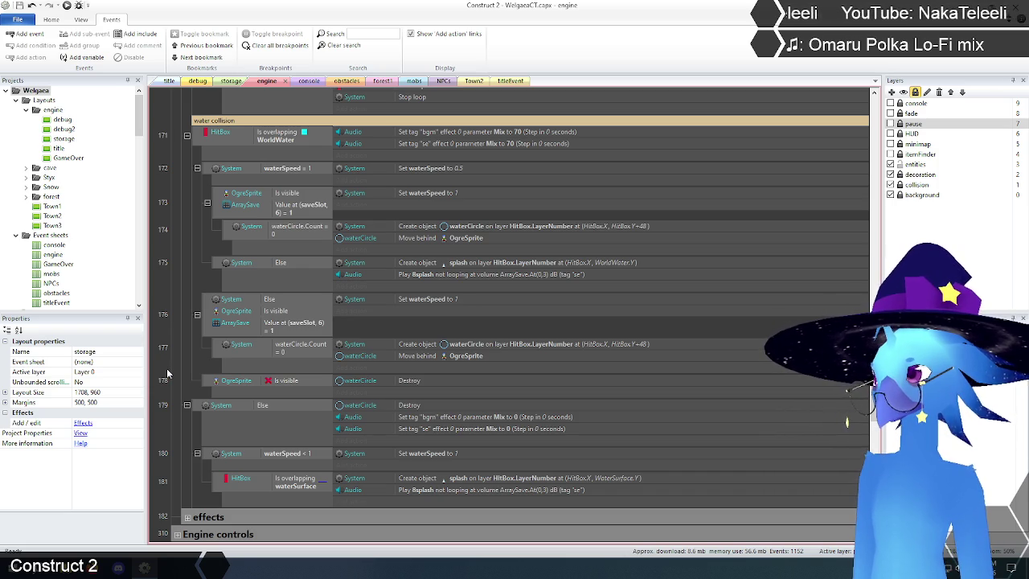
left_click(233, 82)
left_click(804, 346)
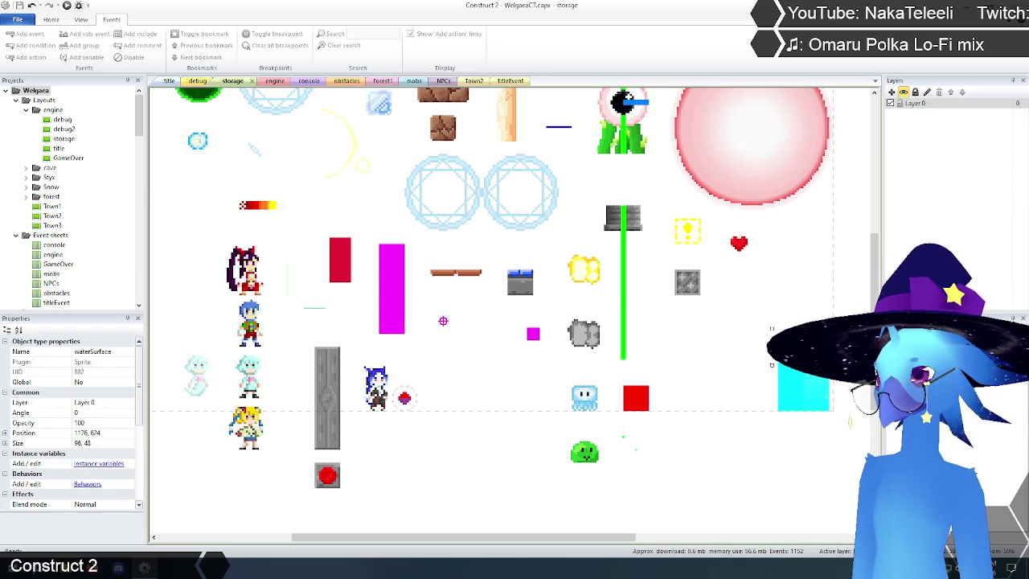
left_click(788, 294)
left_click(198, 81)
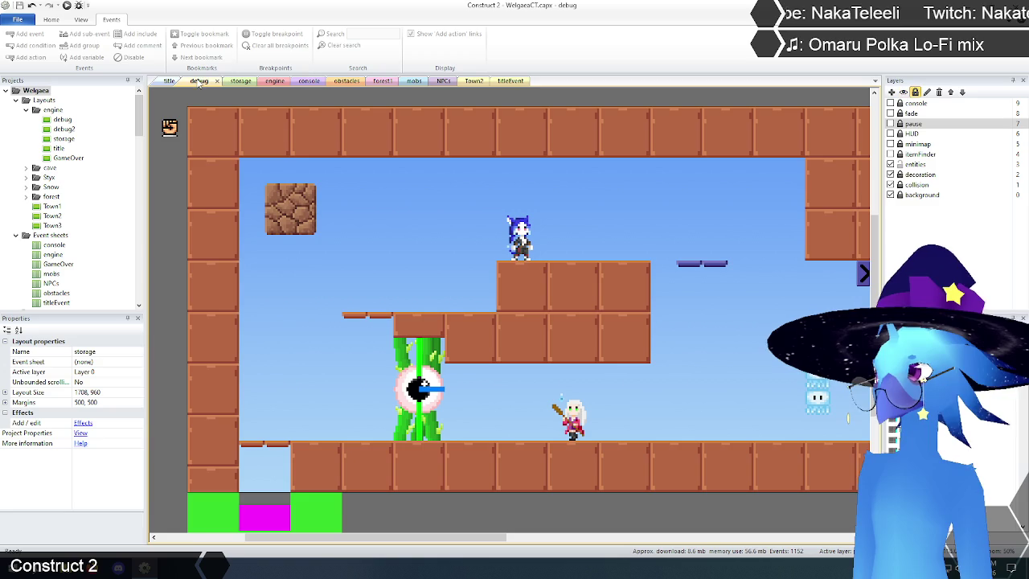
Return to the engine event sheet showing the water collision events.
left_click(270, 82)
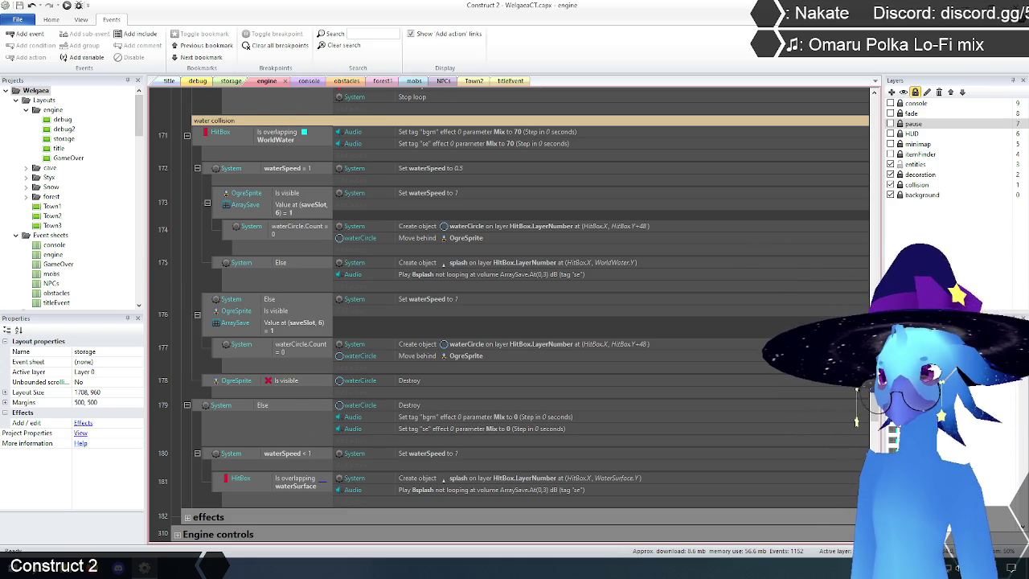
Expand the effects group, select event 228 'spawn splashes', then preview from the title layout.
scroll(231, 384, "down", 5)
scroll(231, 385, "up", 3)
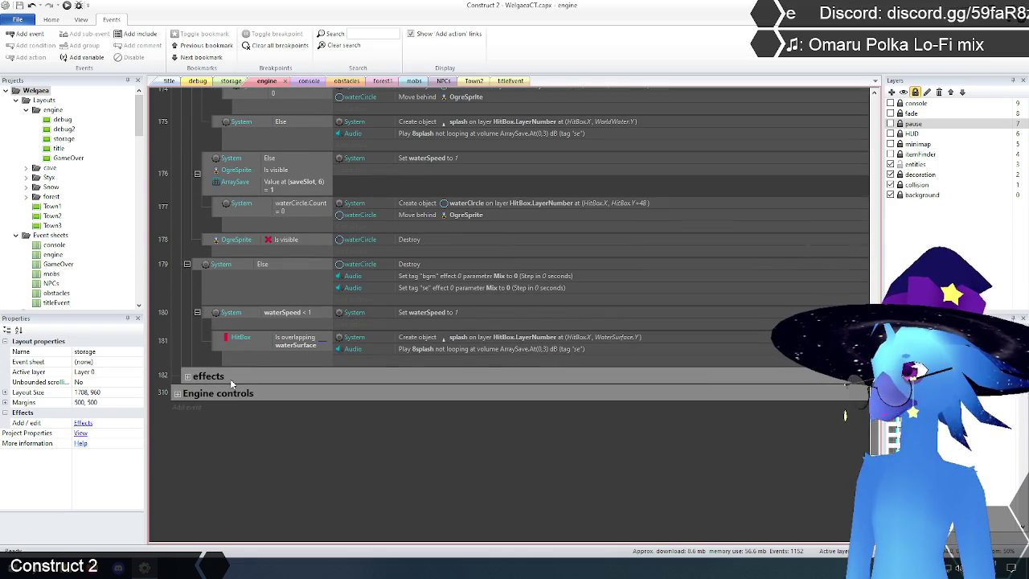
left_click(190, 380)
mouse_move(875, 178)
left_mouse_down()
mouse_move(895, 277)
mouse_move(892, 266)
left_mouse_up()
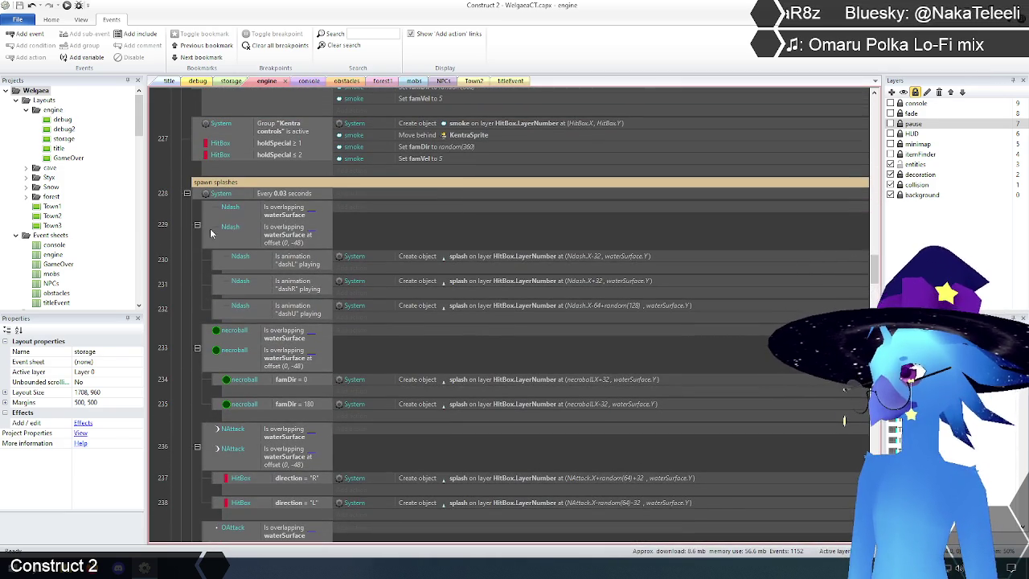
left_click(168, 300)
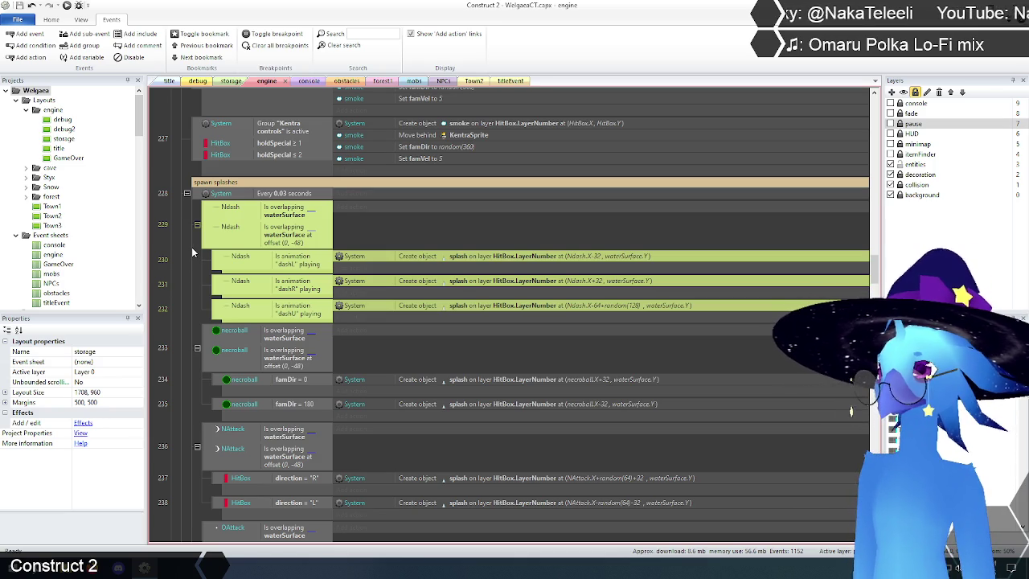
left_click(169, 80)
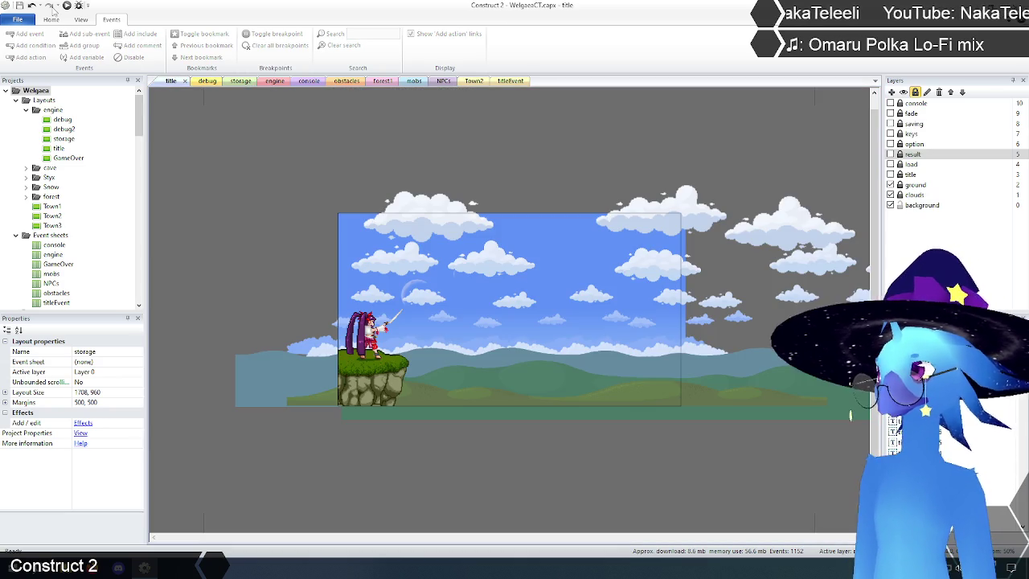
left_click(68, 6)
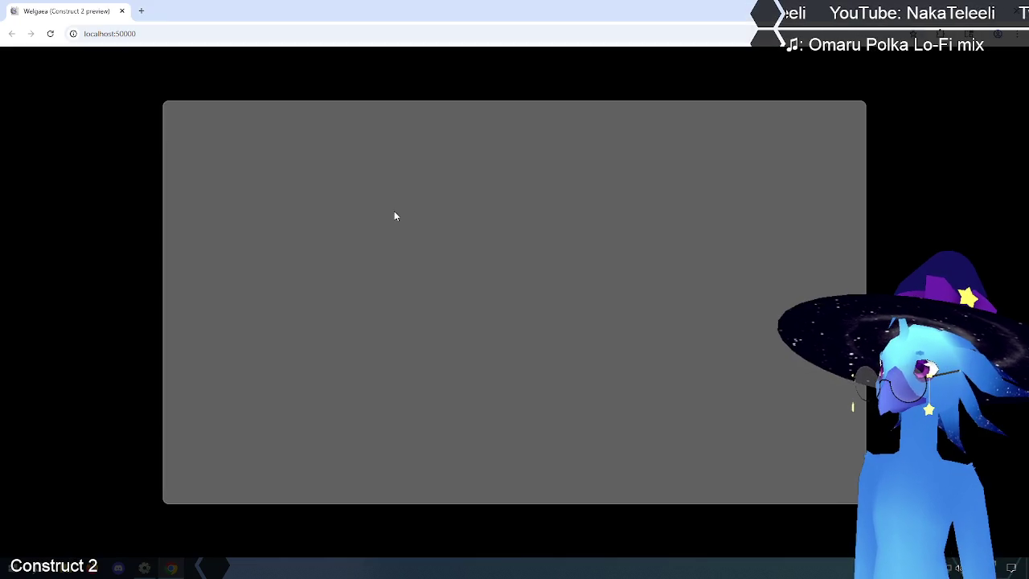
Load Save 1 and walk the character back and forth through the water area.
key("z")
key("z")
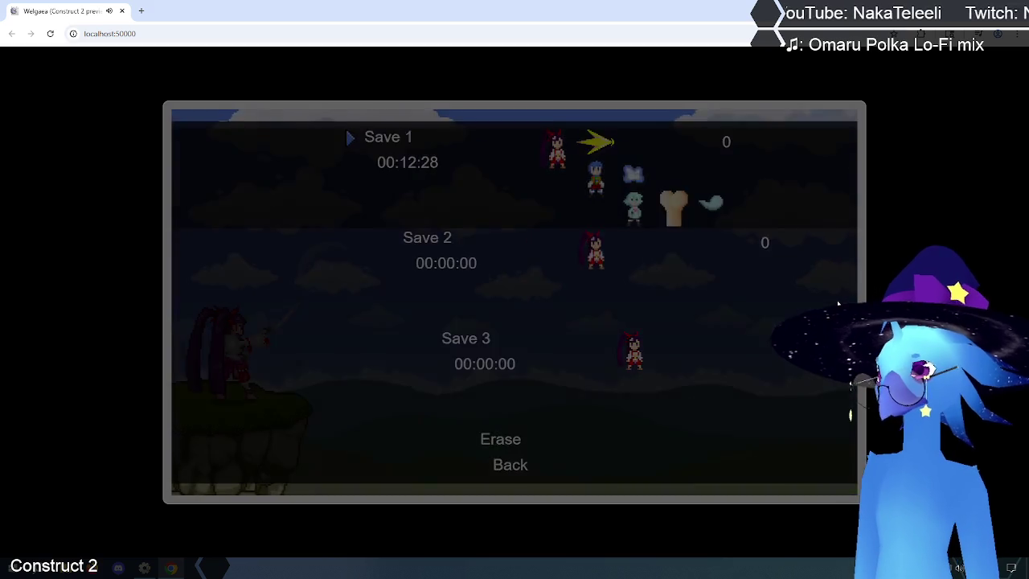
key("Left")
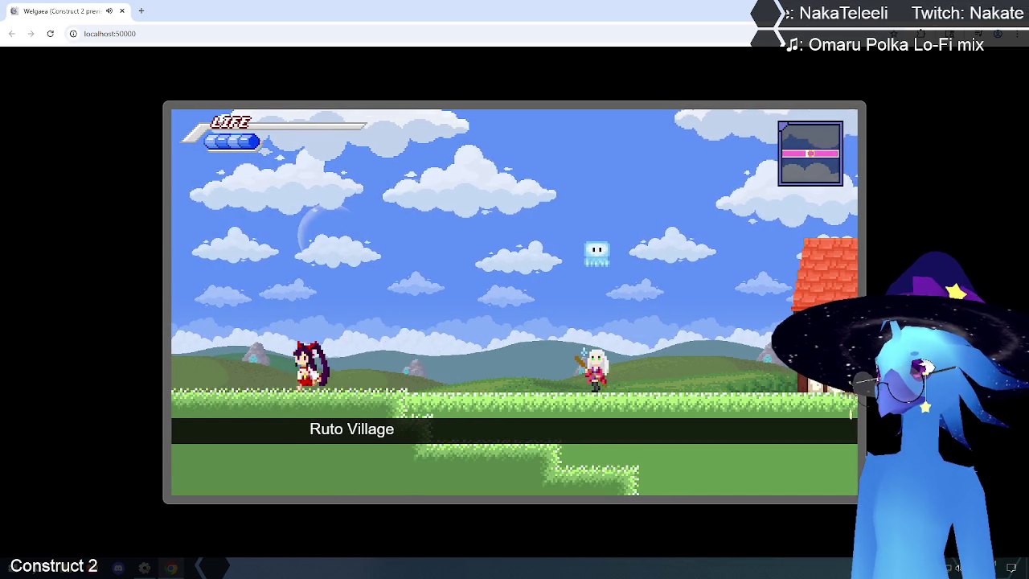
key("Left")
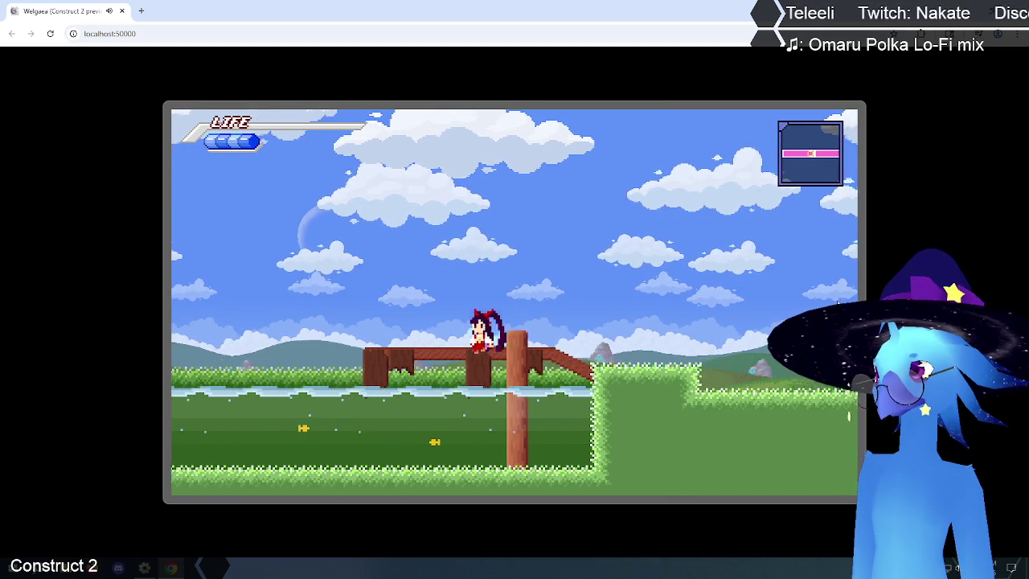
key("Left")
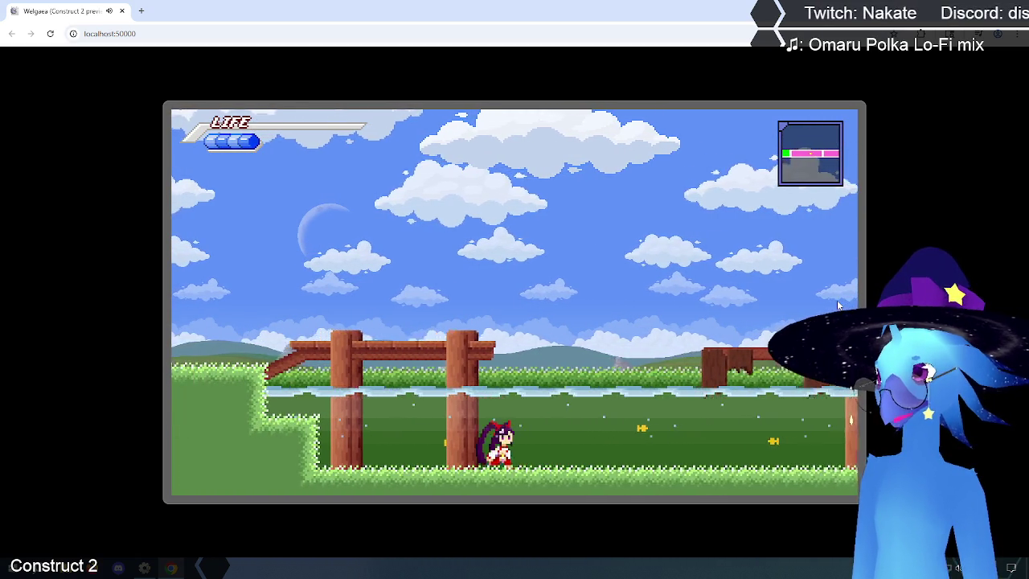
key("Right")
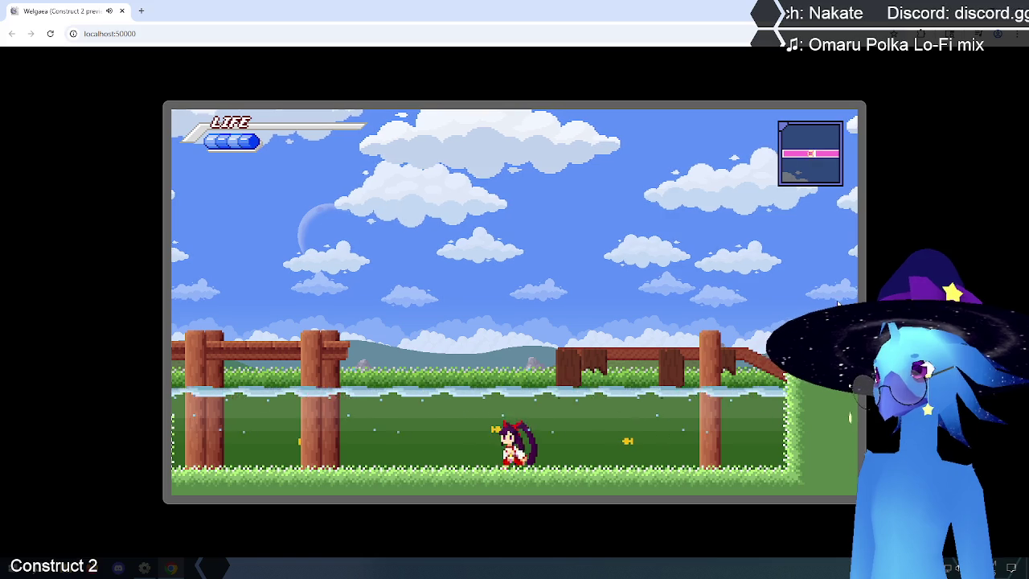
key("Left")
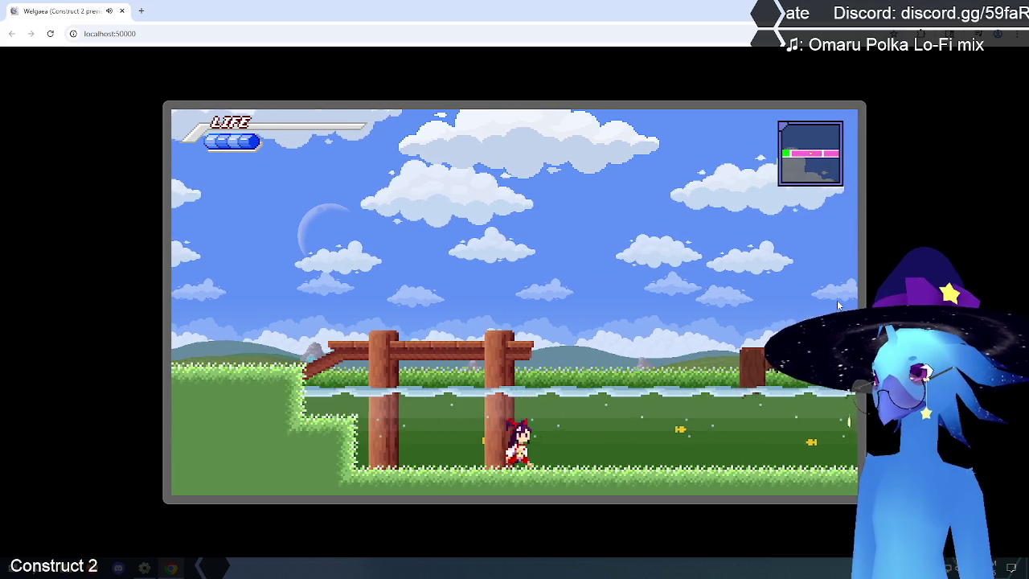
key("Right")
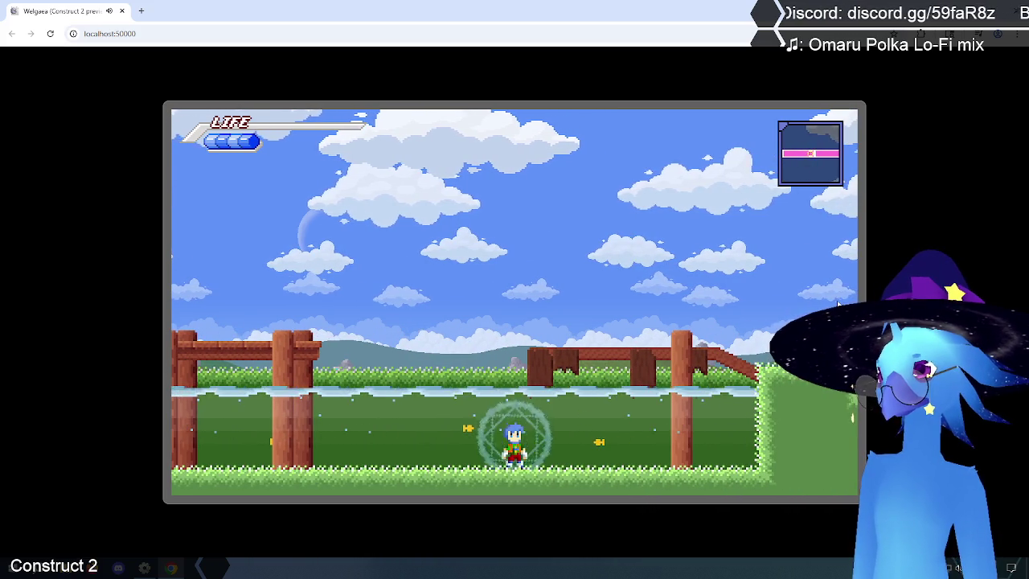
Jump out of the water twice to test splashes, then end the game to the title menu.
key("Up")
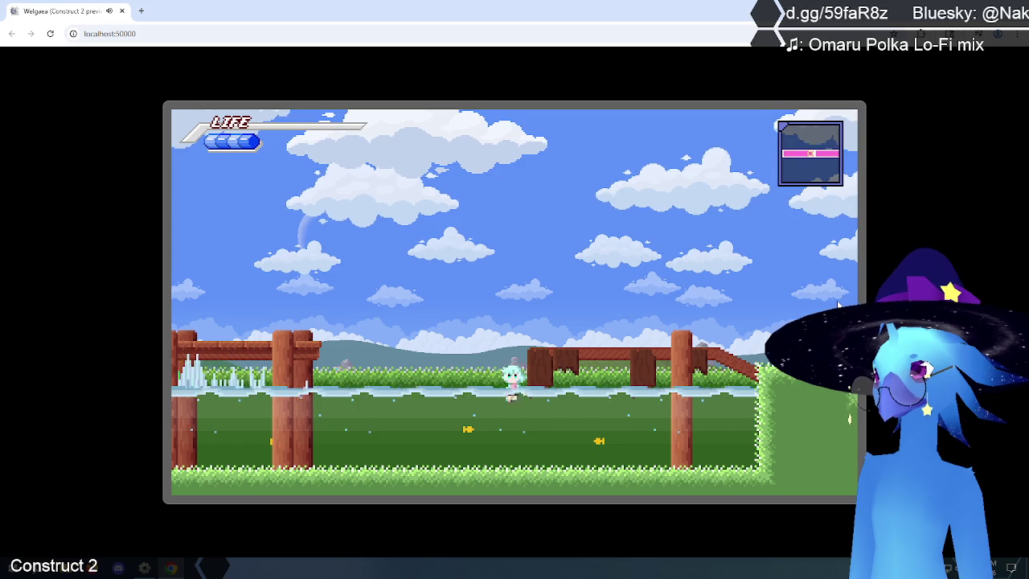
key("Up")
key("Up")
key("Up")
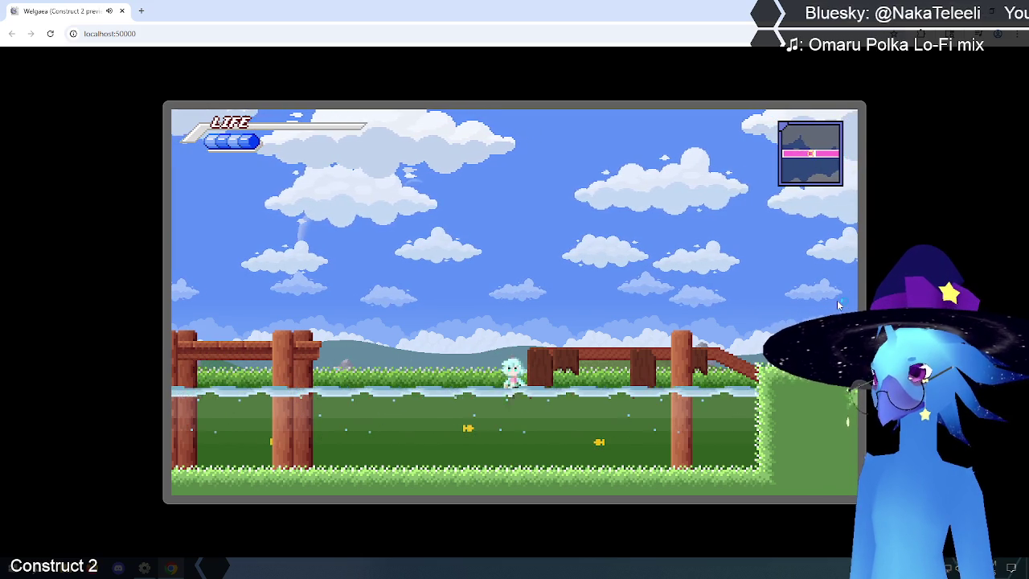
key("Escape")
key("Down")
key("Return")
key("Down")
key("Down")
key("Down")
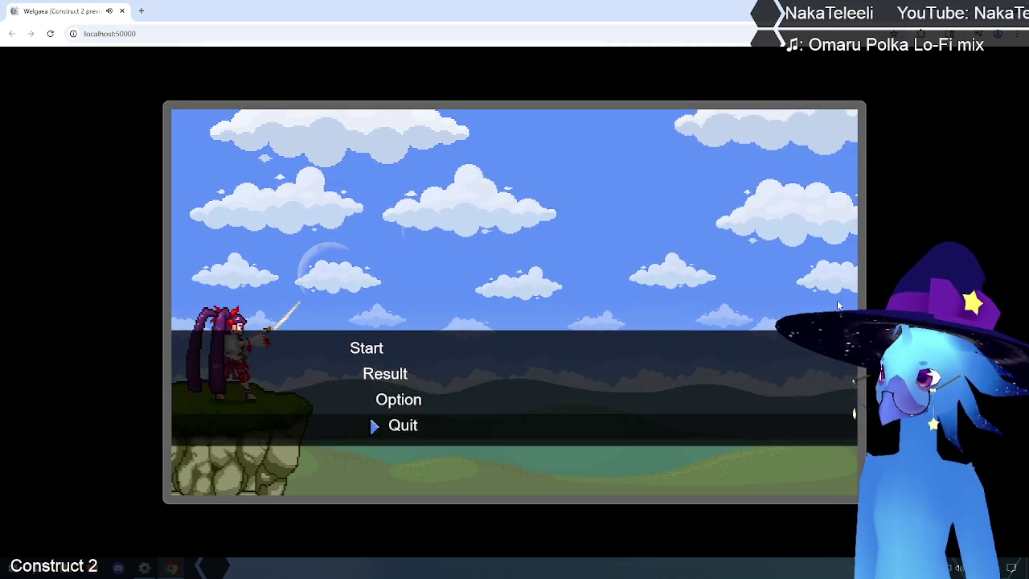
Choose Quit on the title menu to close the preview.
key("Return")
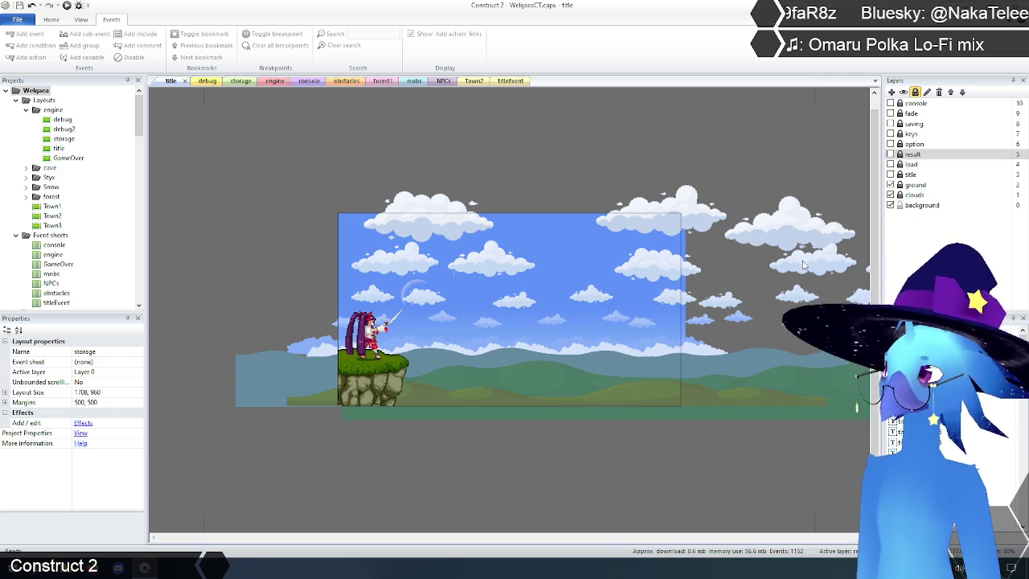
On the engine sheet, collapse the effects group and the movement and collision group.
left_click(275, 81)
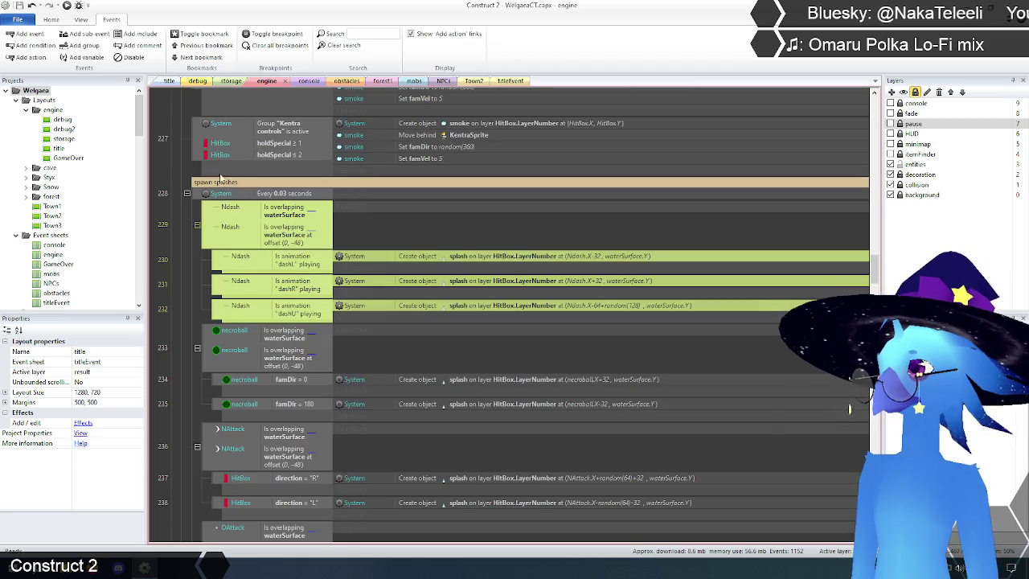
left_click(177, 200)
scroll(193, 265, "up", 5)
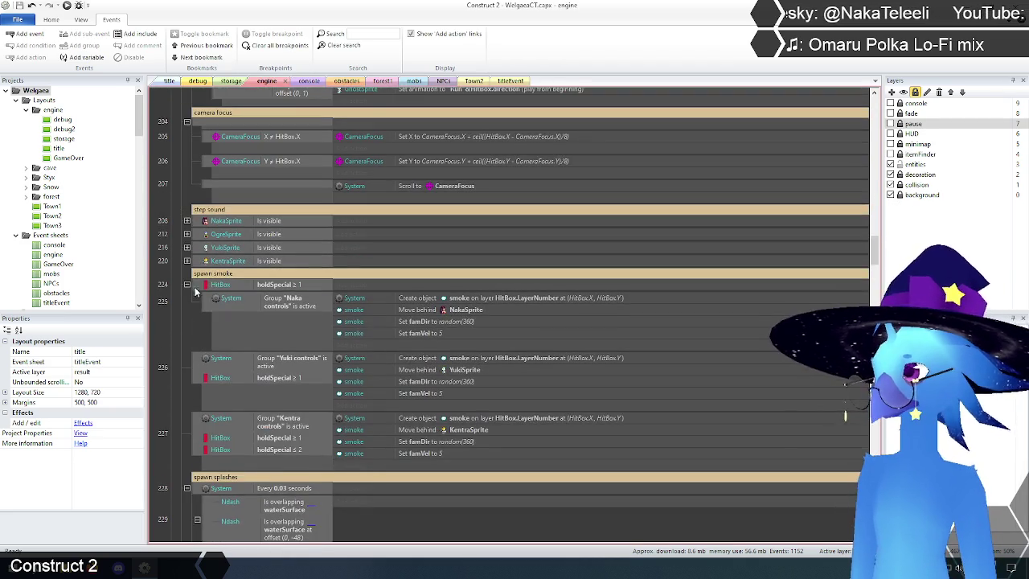
scroll(189, 291, "up", 8)
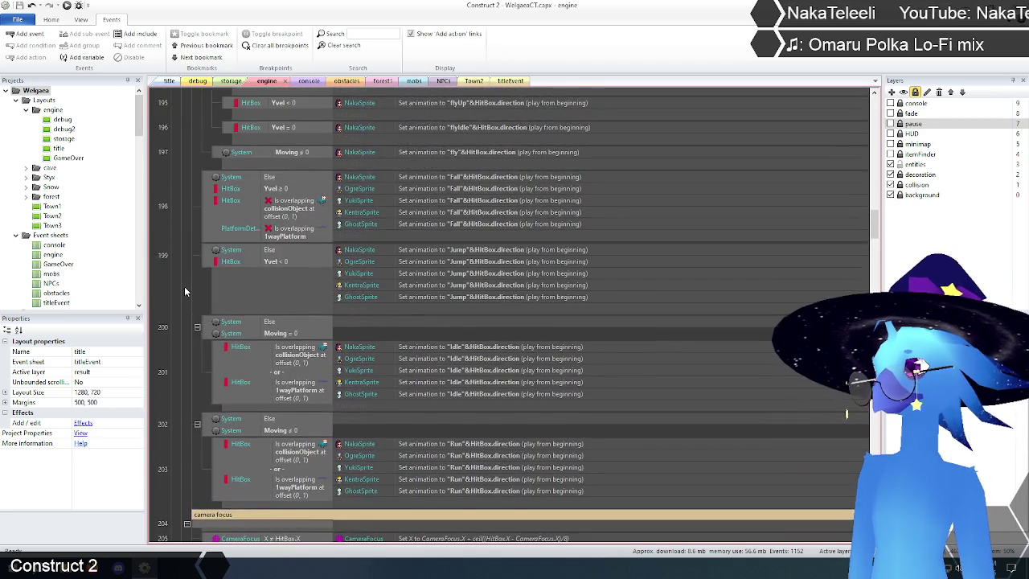
scroll(184, 286, "up", 6)
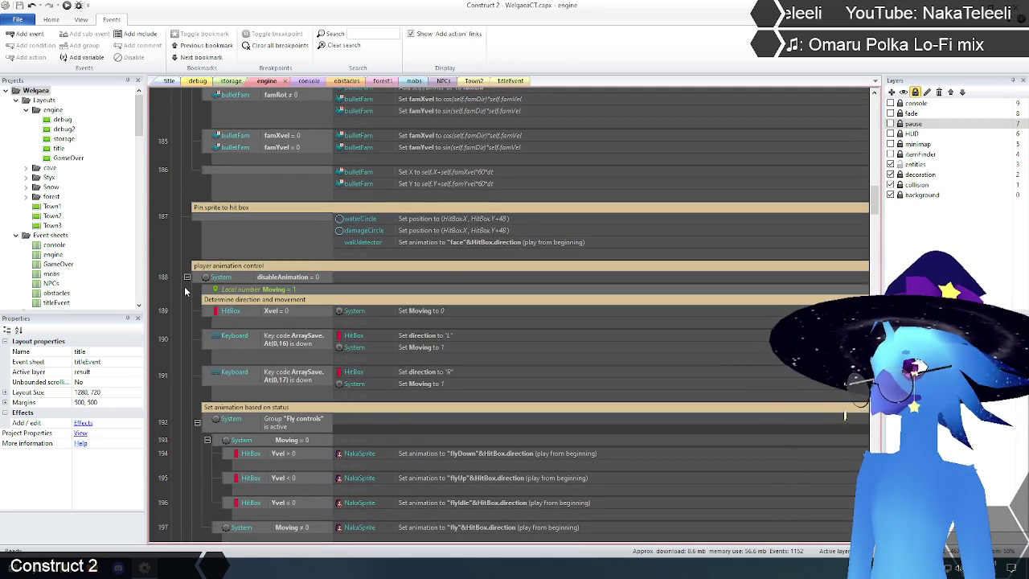
scroll(184, 291, "up", 5)
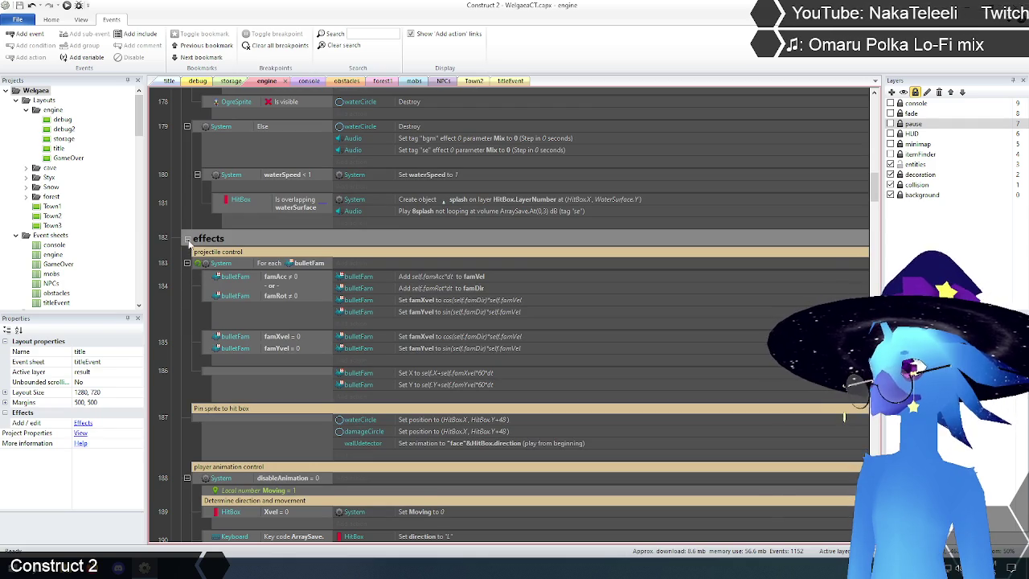
left_click(187, 239)
scroll(188, 241, "up", 5)
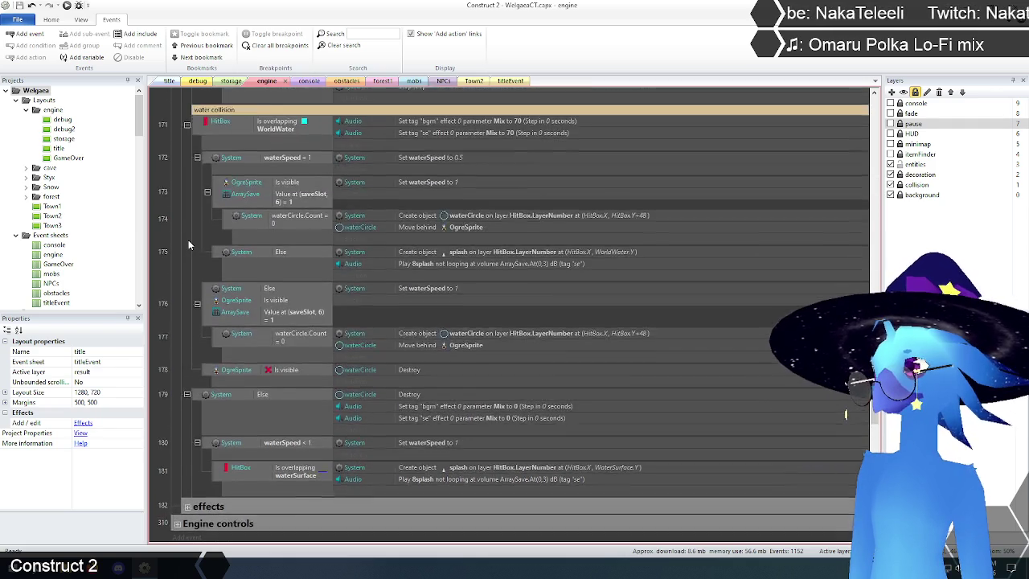
scroll(188, 241, "up", 5)
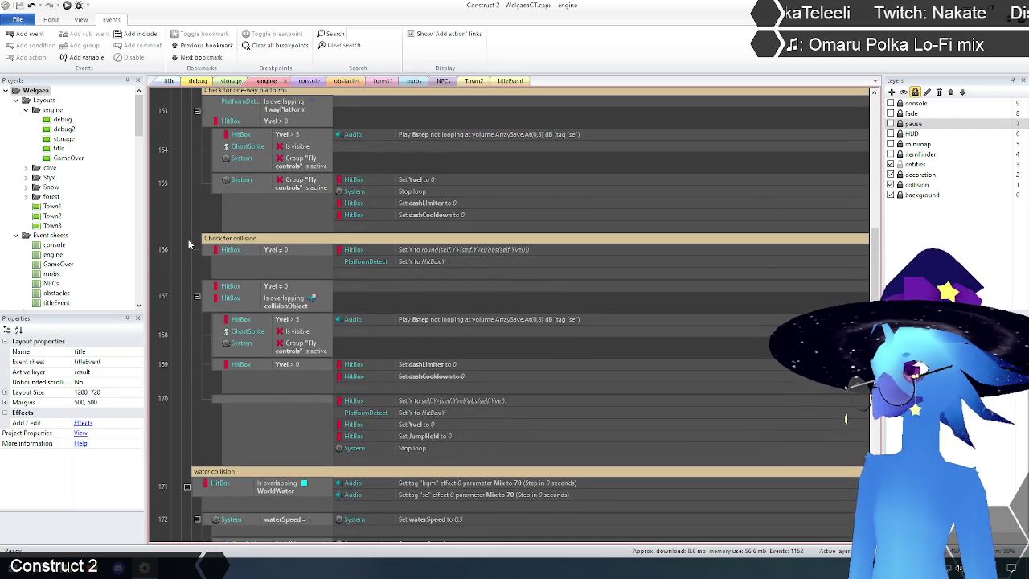
scroll(185, 249, "up", 2)
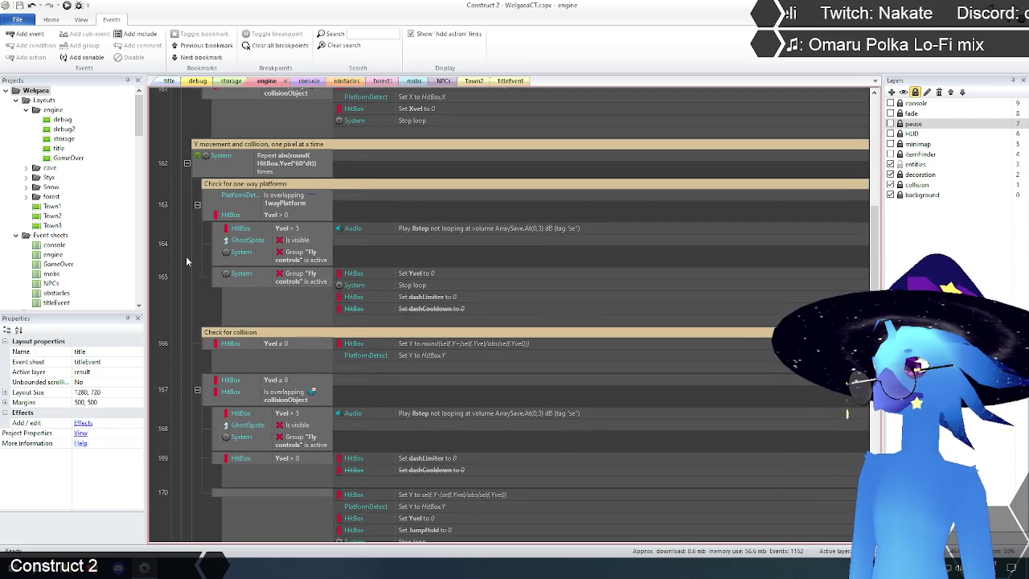
scroll(186, 256, "up", 6)
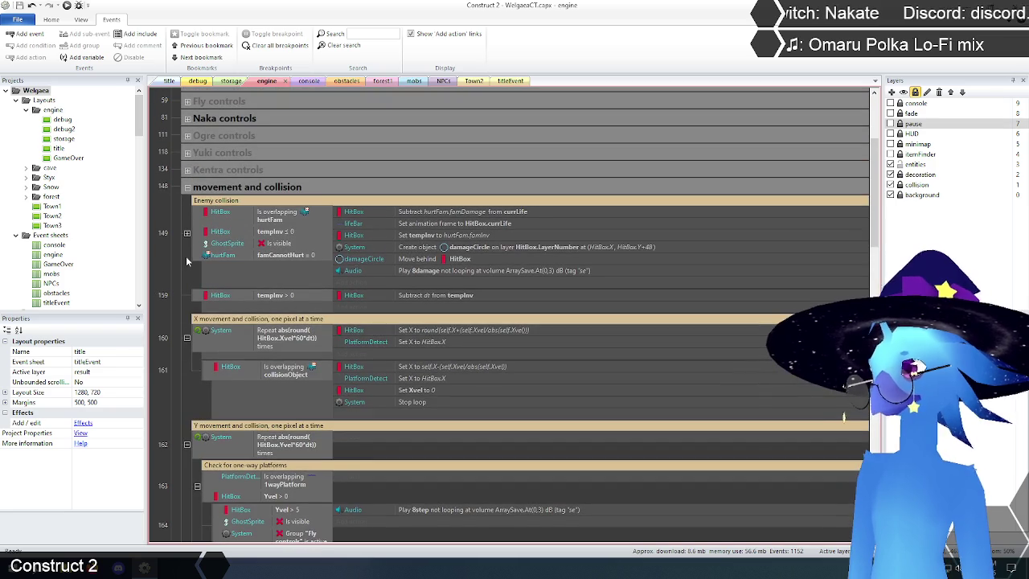
left_click(187, 187)
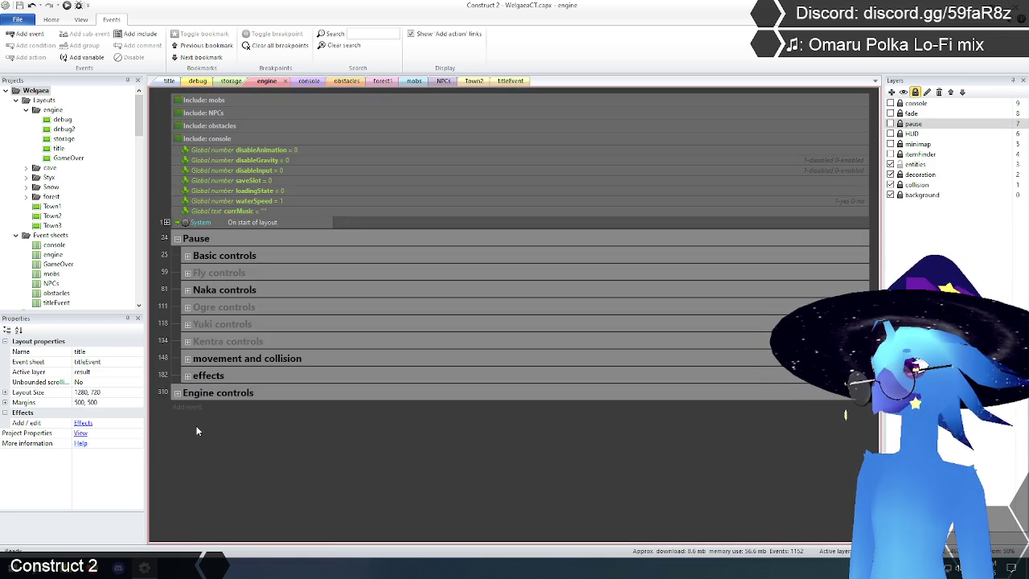
Expand the Basic controls group to review it, then collapse it again.
left_click(187, 256)
scroll(164, 349, "down", 5)
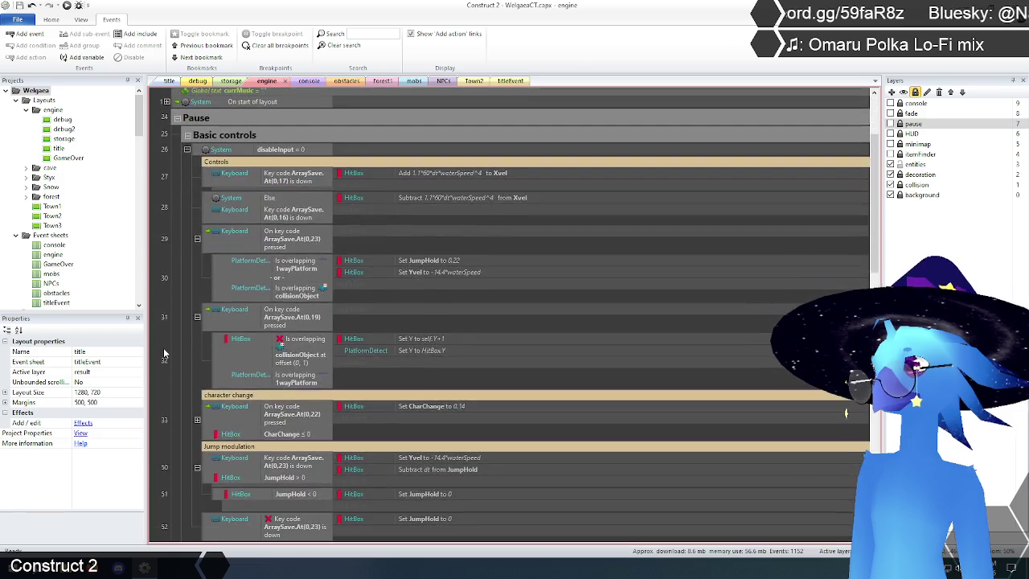
scroll(186, 337, "down", 3)
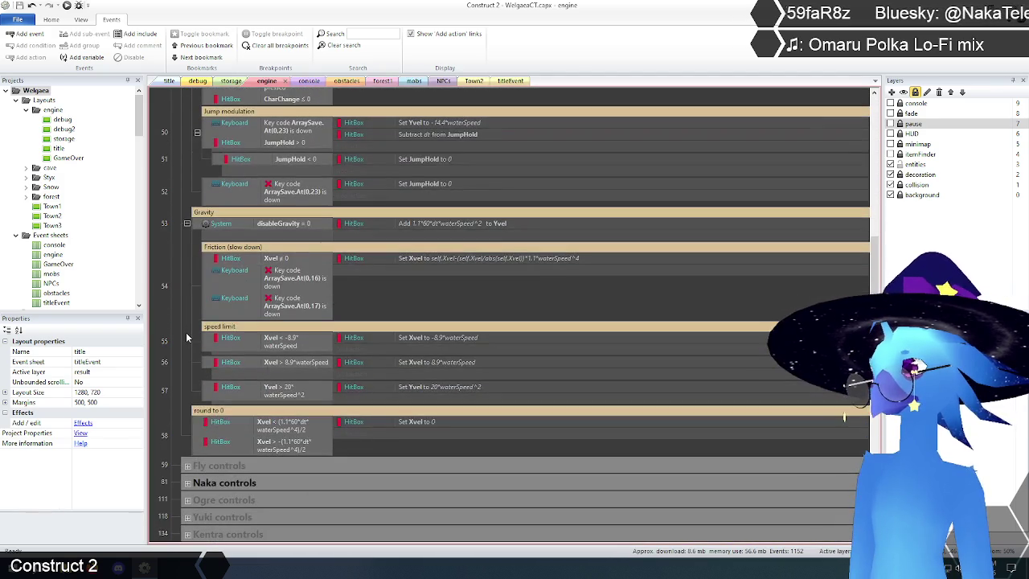
scroll(186, 332, "up", 15)
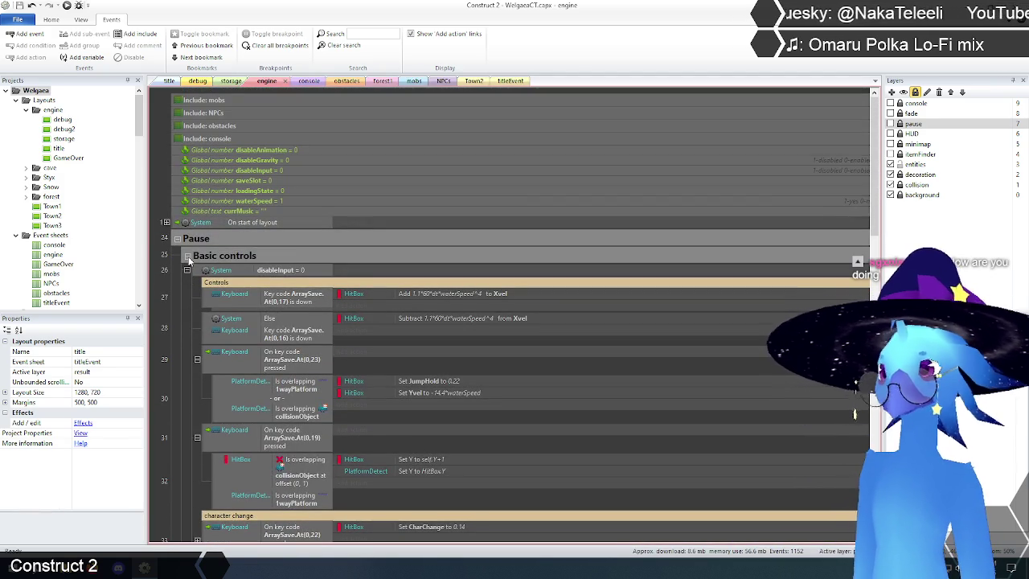
left_click(188, 256)
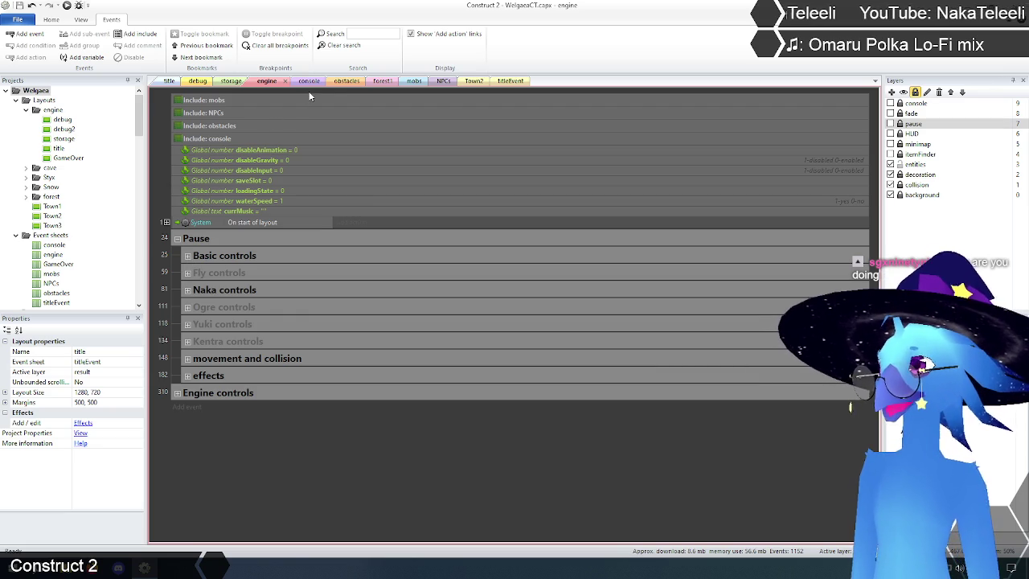
left_click(415, 82)
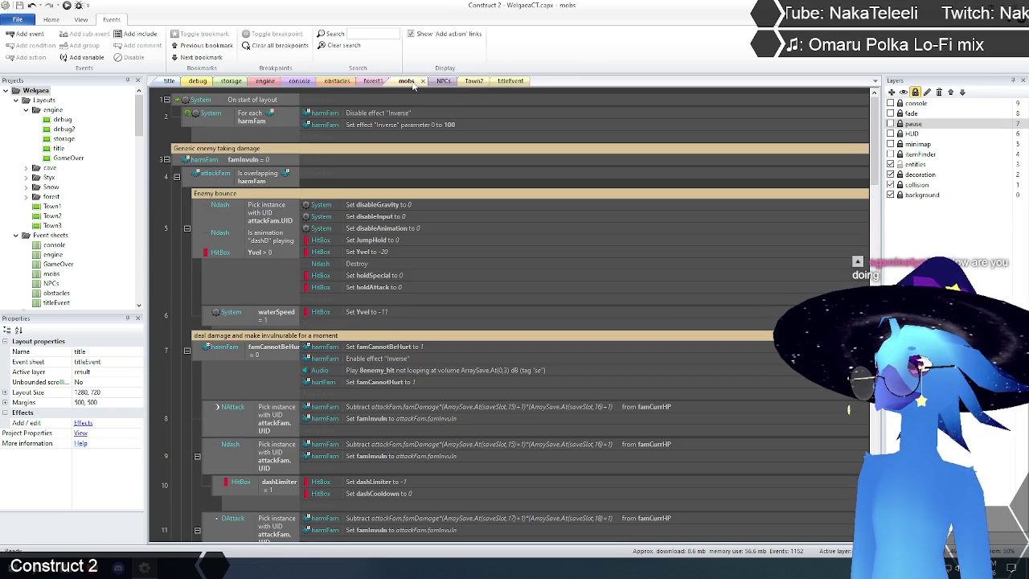
Scroll through the mobs event sheet to review its enemy events.
scroll(175, 314, "down", 3)
scroll(176, 315, "up", 3)
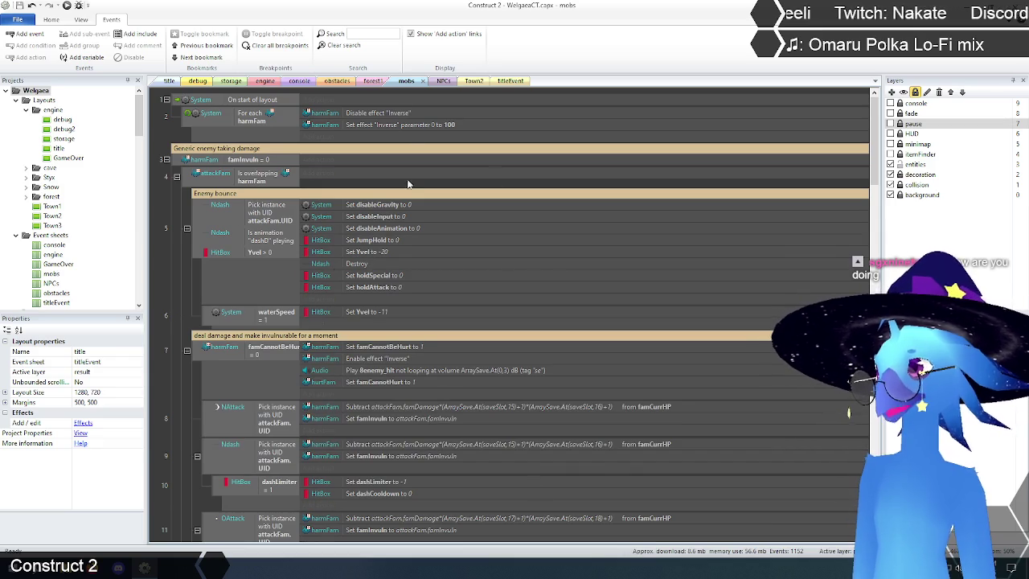
scroll(342, 360, "down", 5)
scroll(341, 361, "down", 10)
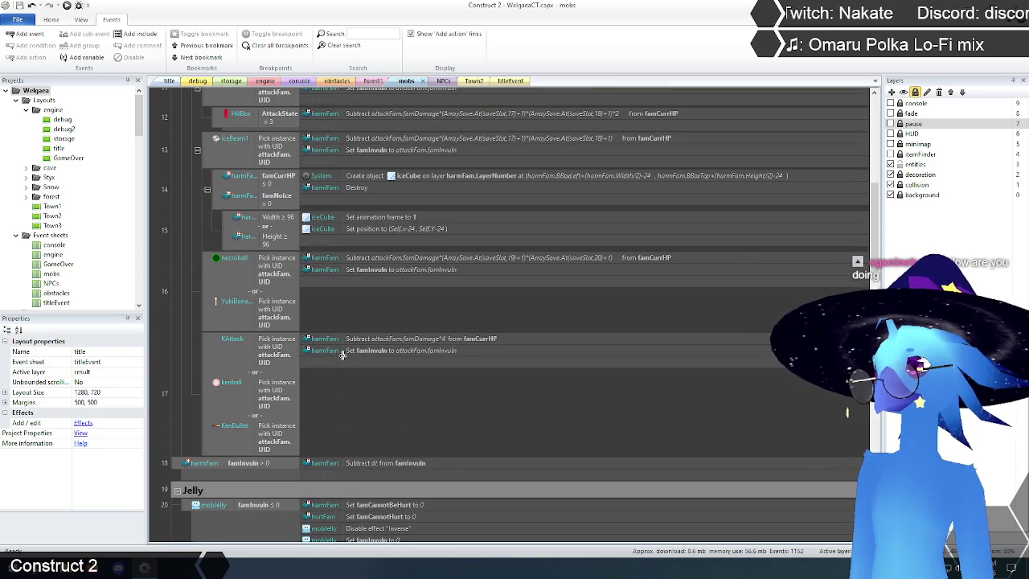
scroll(342, 355, "down", 10)
scroll(341, 354, "down", 3)
scroll(342, 354, "up", 12)
scroll(341, 354, "up", 15)
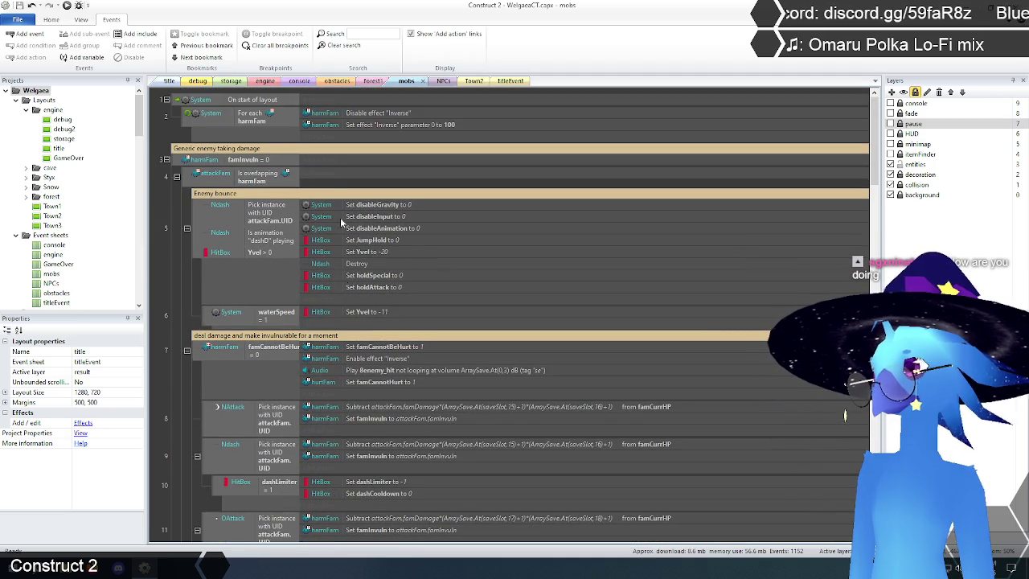
On the NPCs event sheet, select the NPCID 3 through NPCID 5 dialogue events.
left_click(436, 82)
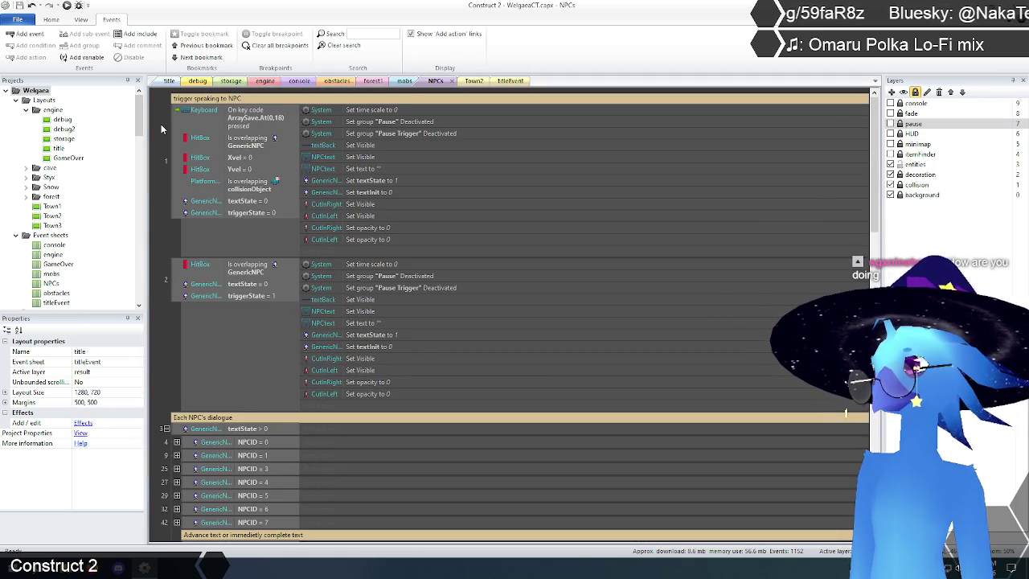
scroll(161, 125, "down", 8)
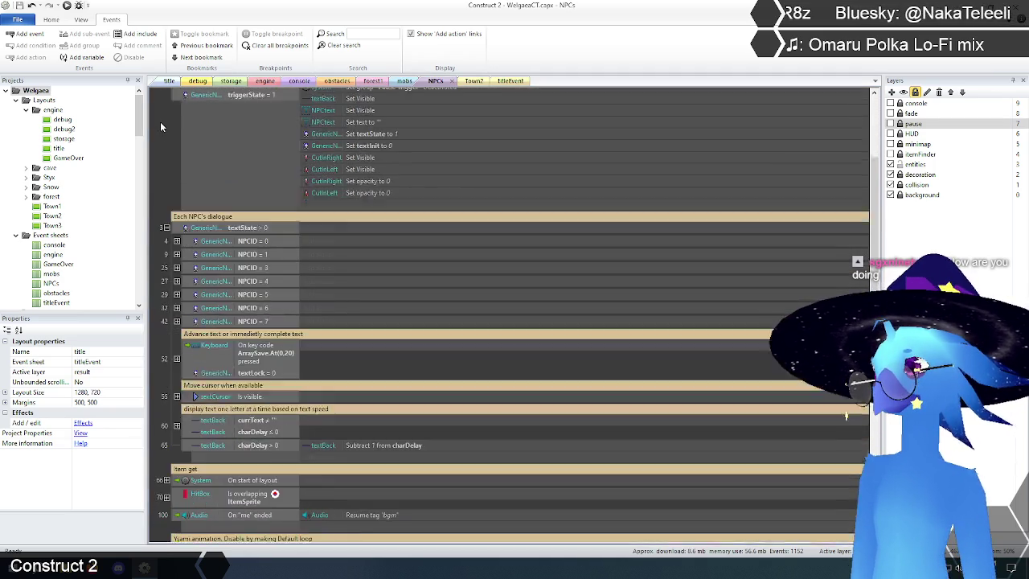
scroll(160, 121, "up", 3)
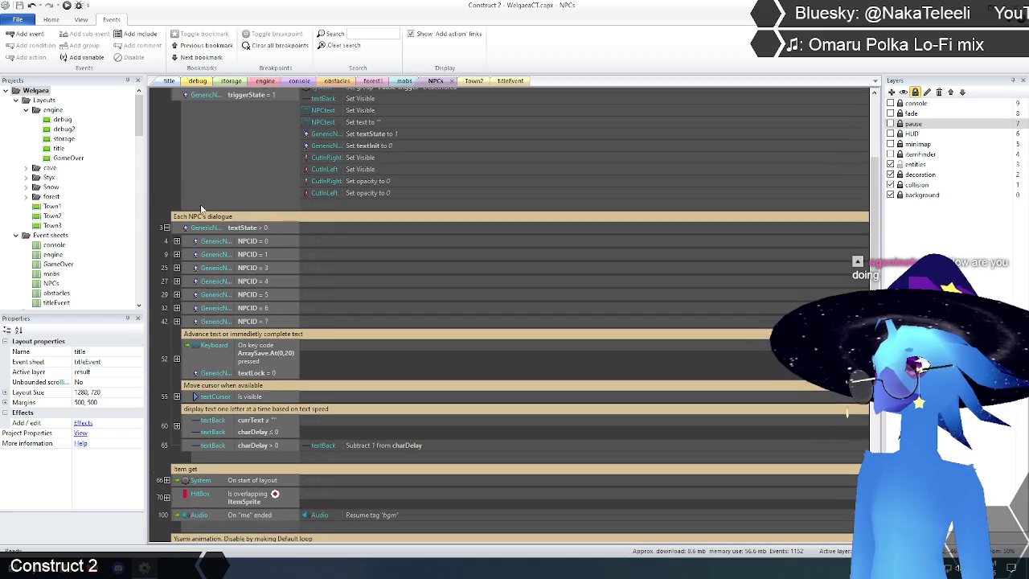
left_click(256, 271)
left_click(244, 297, "shift")
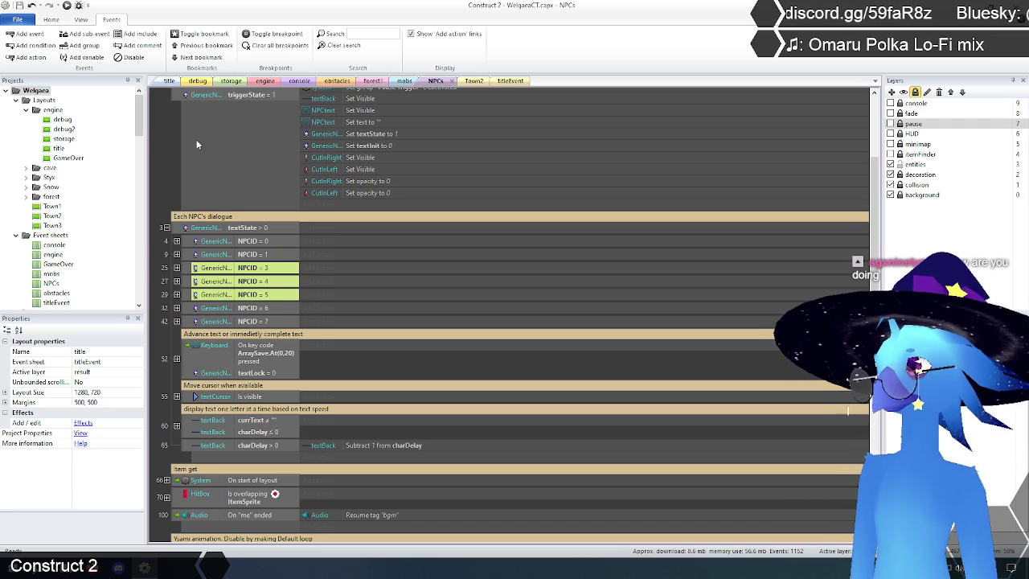
On the engine event sheet, insert a new comment above the global variables.
left_click(261, 84)
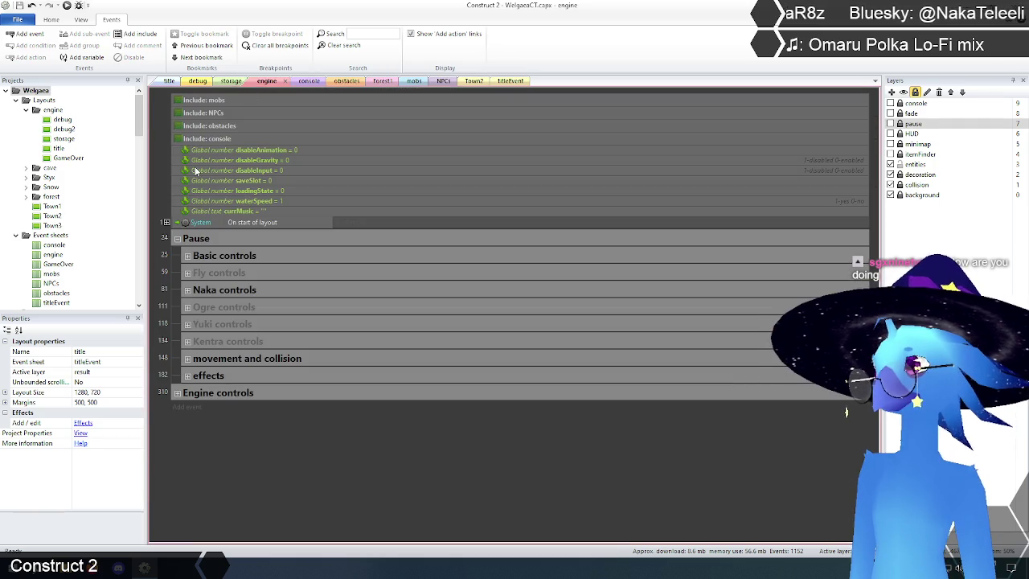
right_click(250, 99)
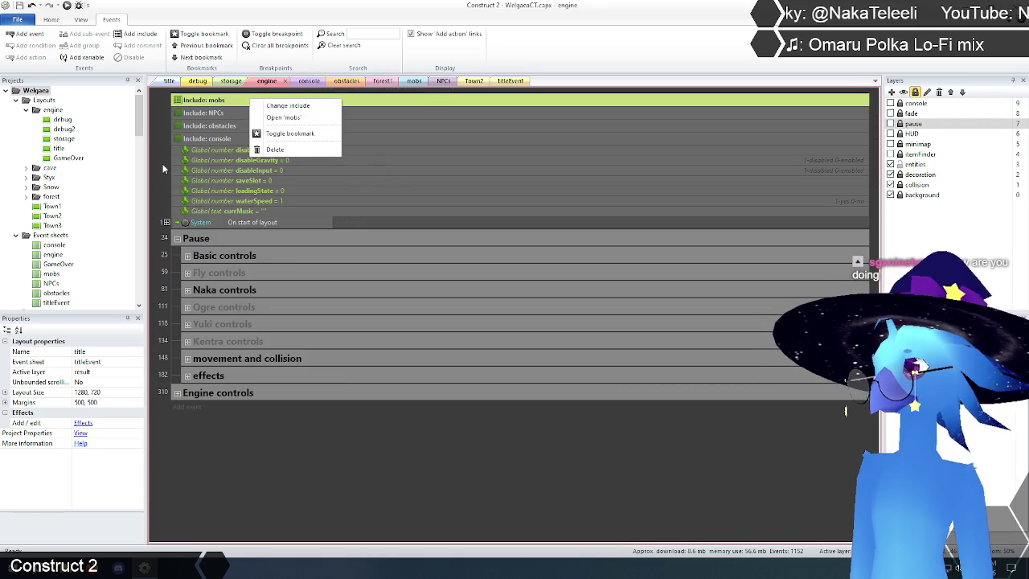
left_click(204, 148)
right_click(236, 151)
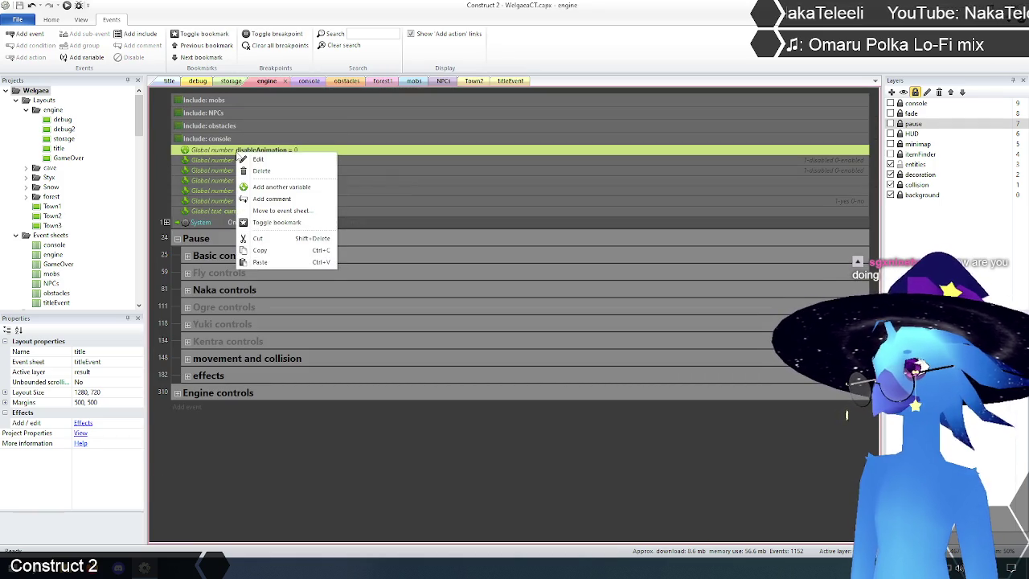
left_click(279, 199)
type("fix")
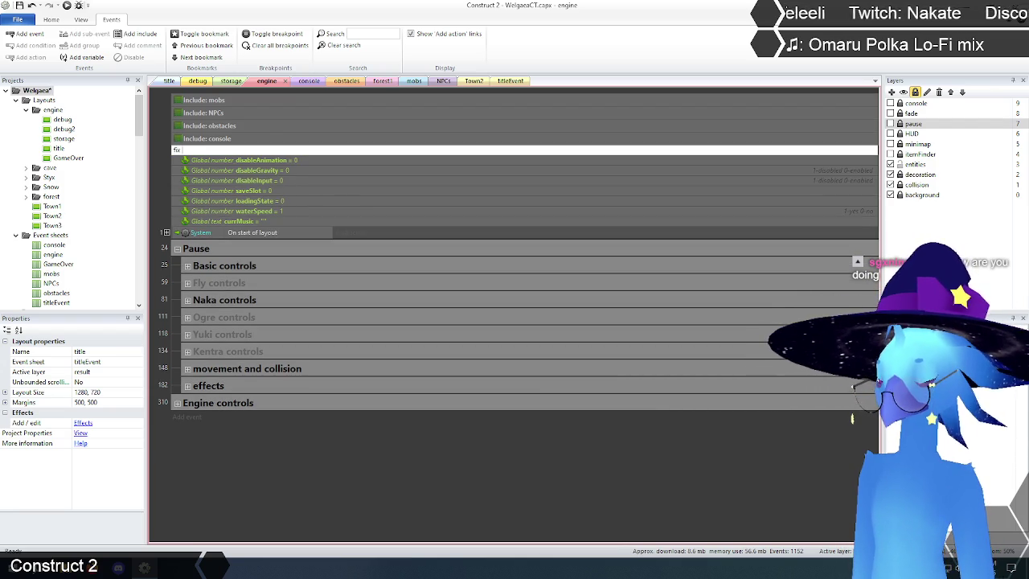
Write the comment lines 'dash splashes', 'make NPCIDs obstackles' and 'decide on water surface change'.
type("dash splashes")
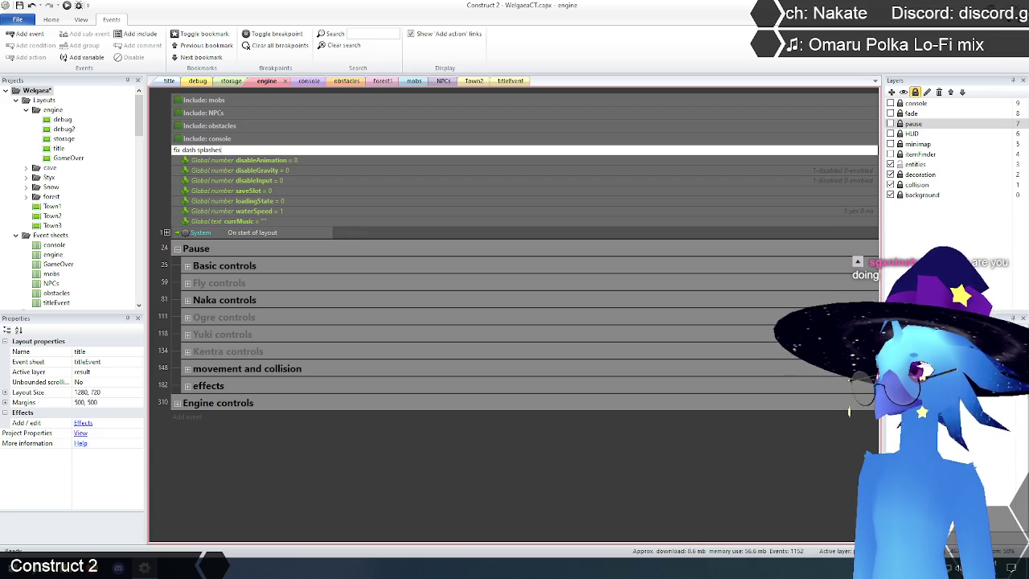
key("ctrl+a")
key("BackSpace")
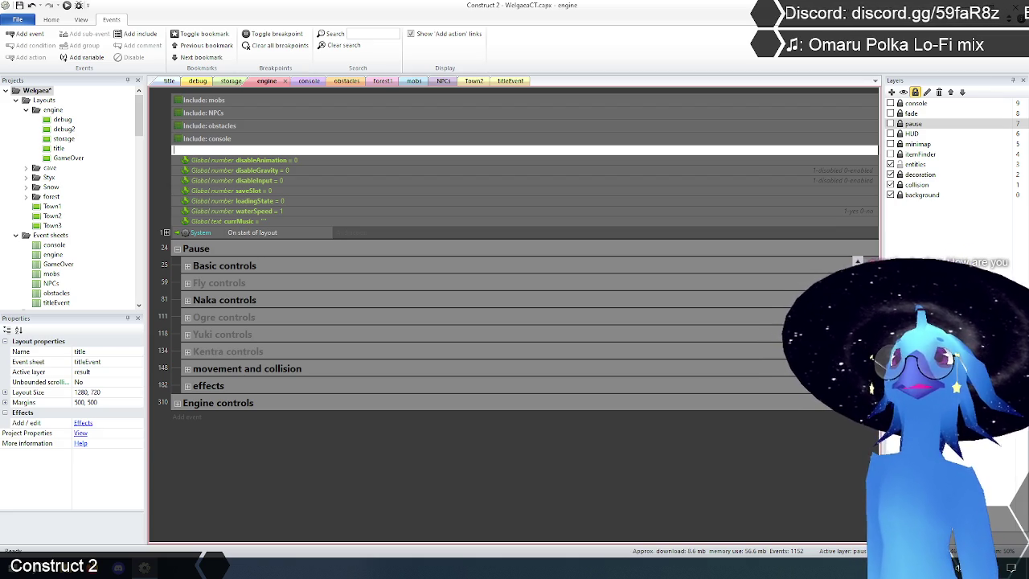
type("make")
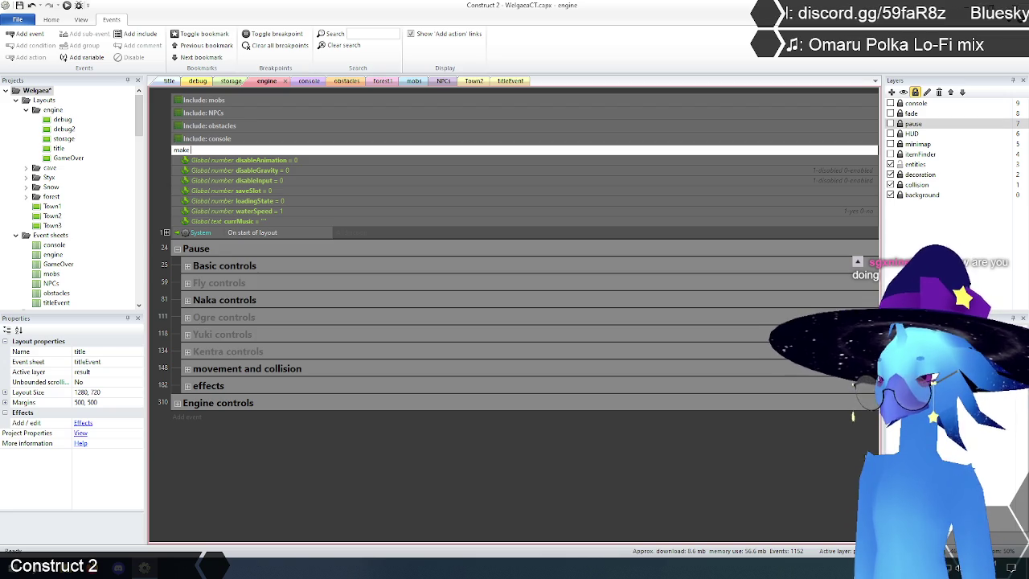
type(" NPCID 3")
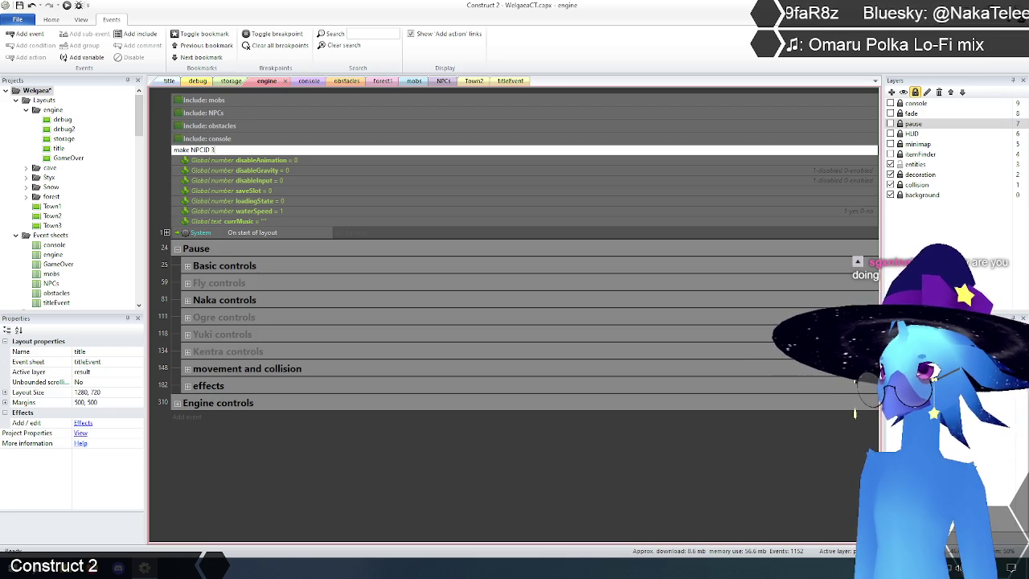
type("s")
type(" obstackle")
type("s")
key("Return")
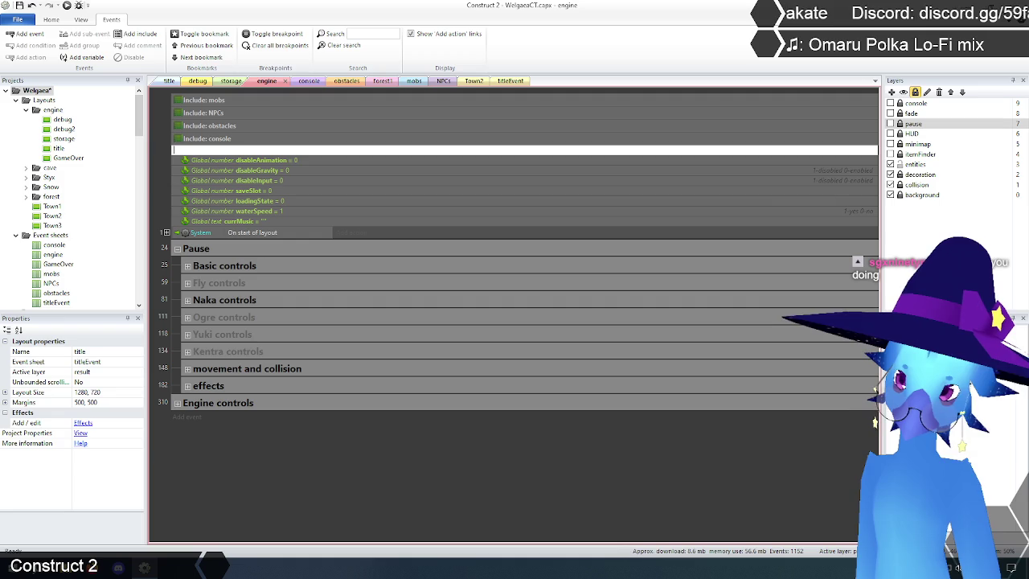
type("decide on water")
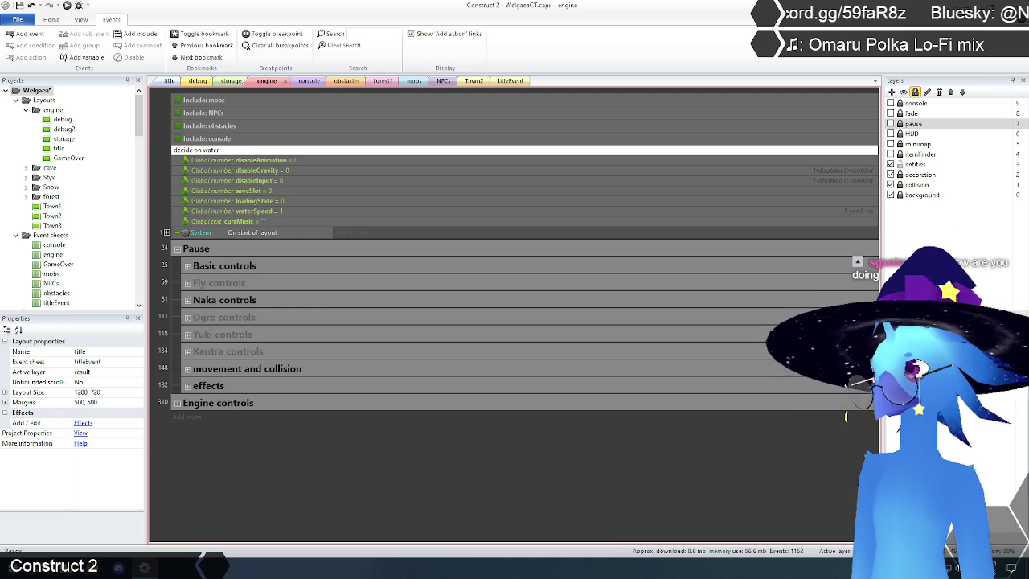
type(" surfac")
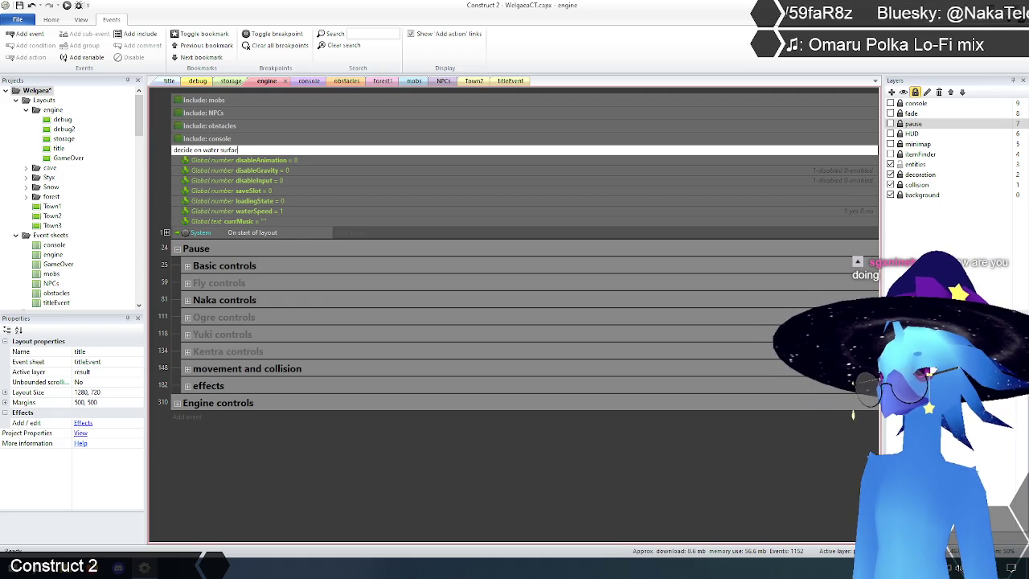
type("e change")
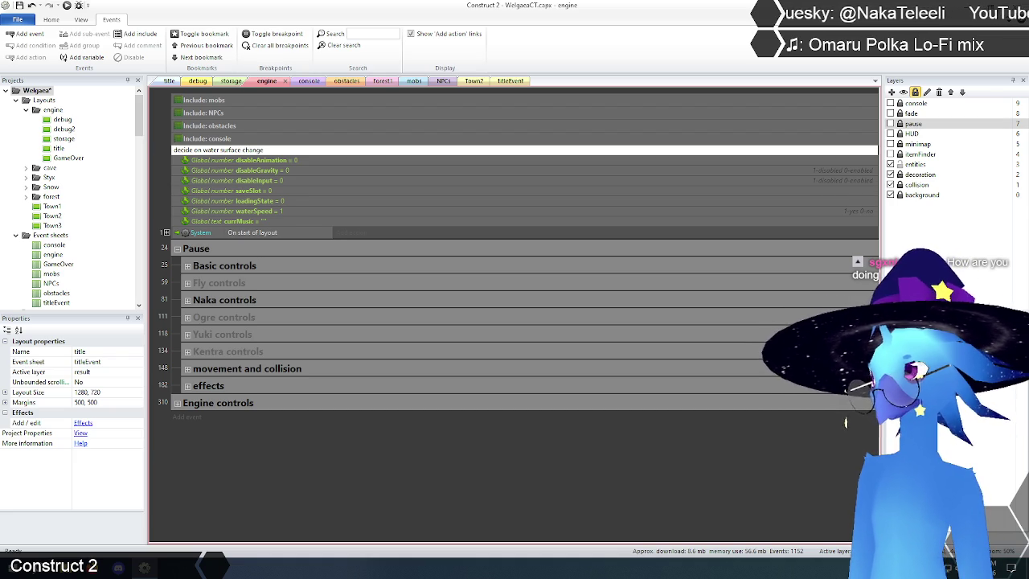
key("Return")
left_click(251, 504)
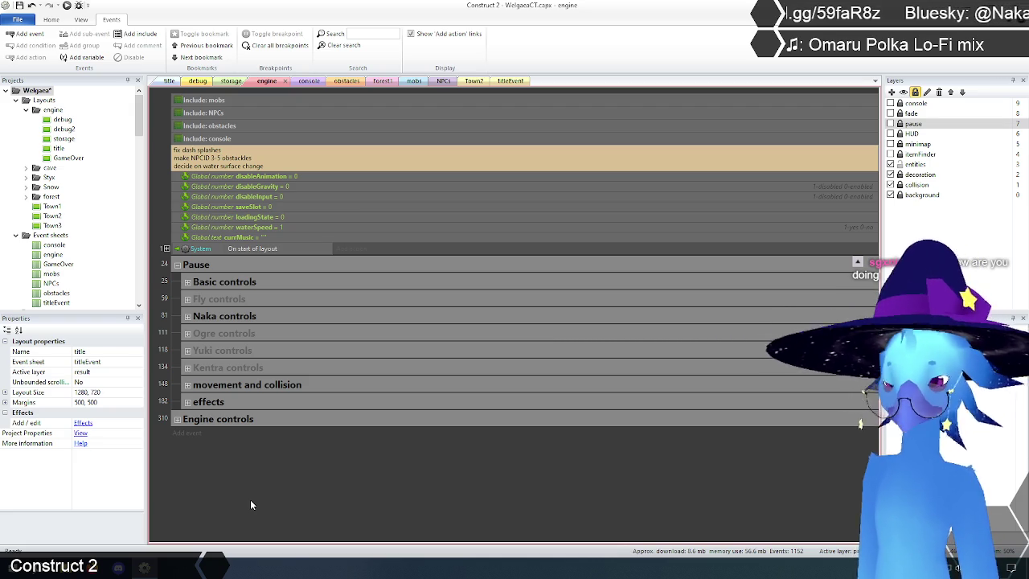
Save the Welgaea project with Ctrl+S.
key("ctrl+s")
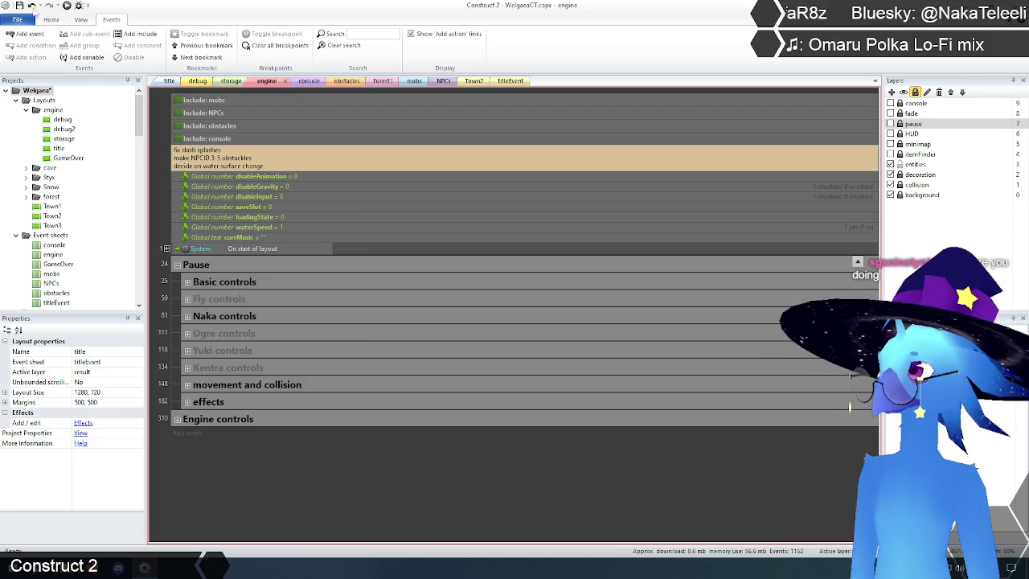